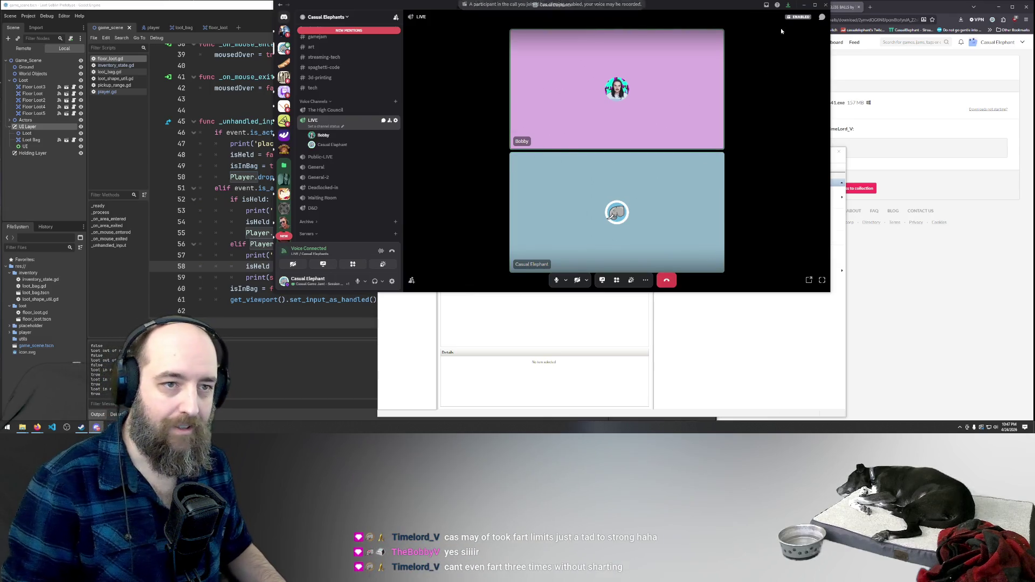
# Maximize the Discord call and raise the other participant's volume to 121%
pyautogui.press('super+Up')
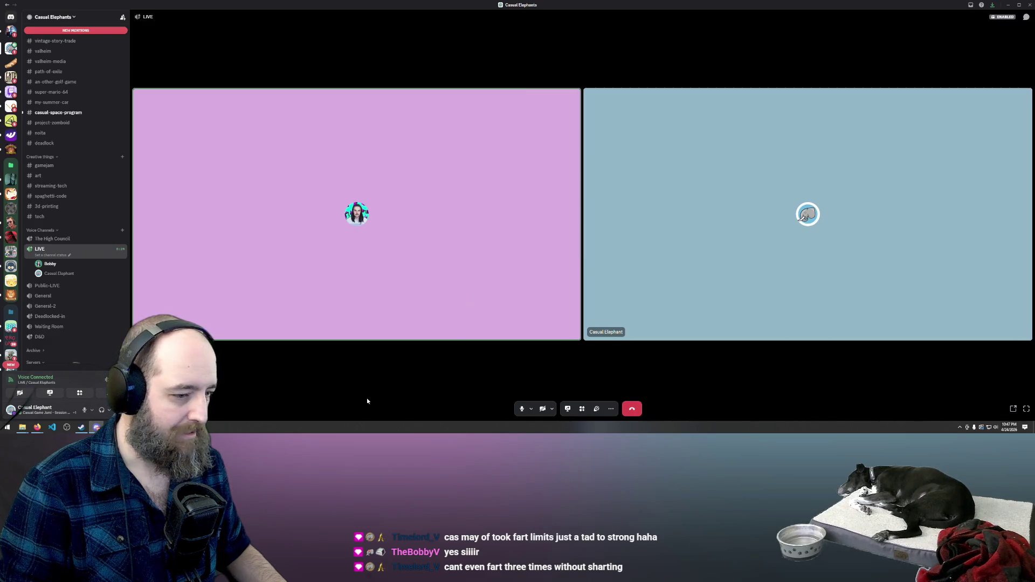
pyautogui.rightClick(80, 265)
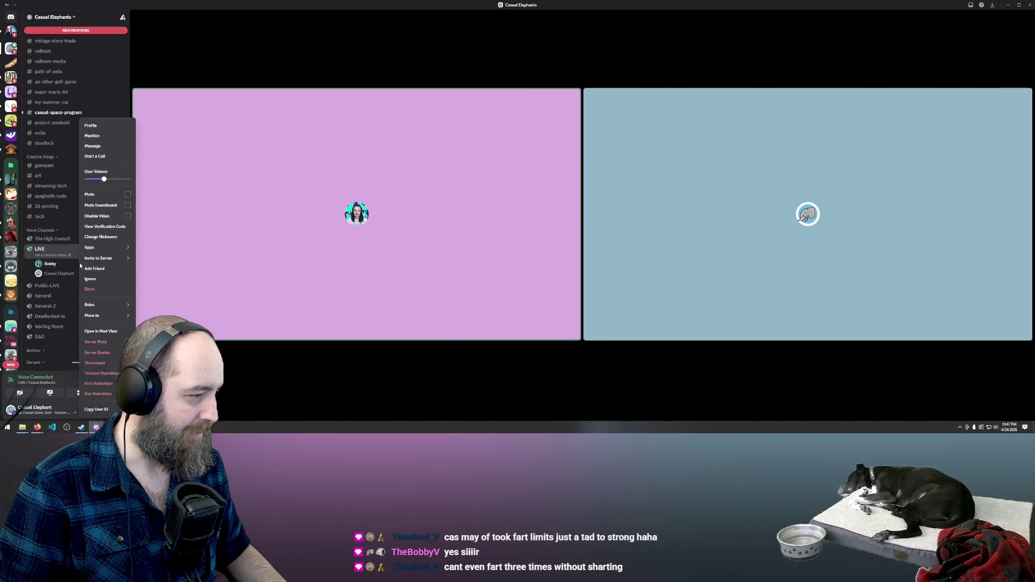
pyautogui.moveTo(104, 179); pyautogui.dragTo(112, 179)
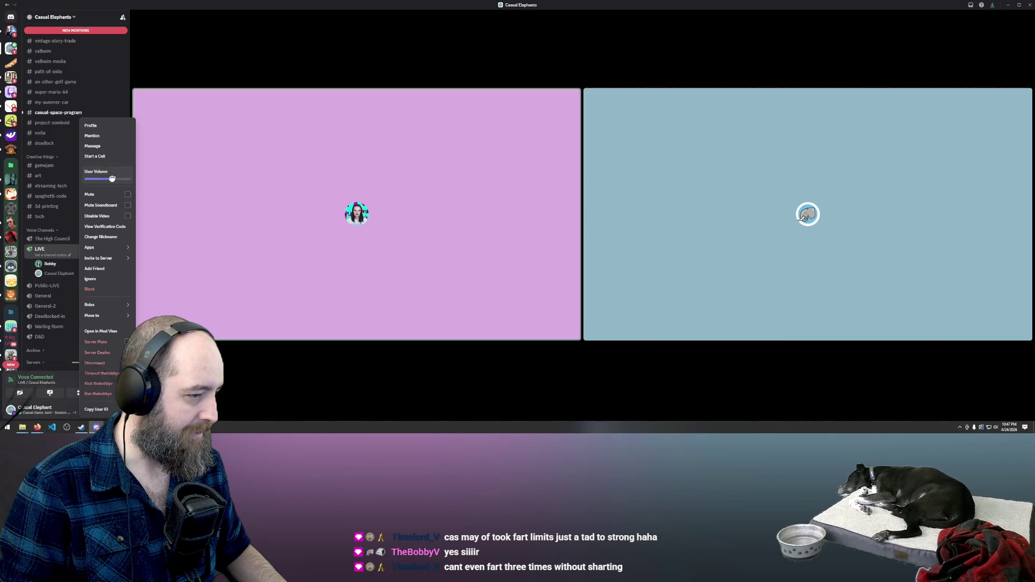
pyautogui.click(405, 372)
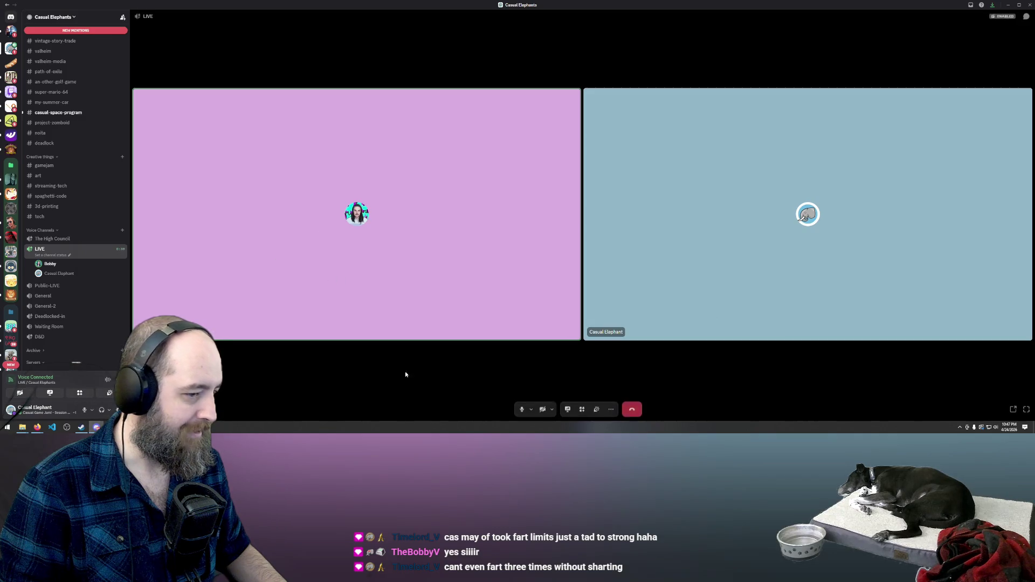
# Turn off Show Non-Video Participants in the call view options
pyautogui.click(611, 410)
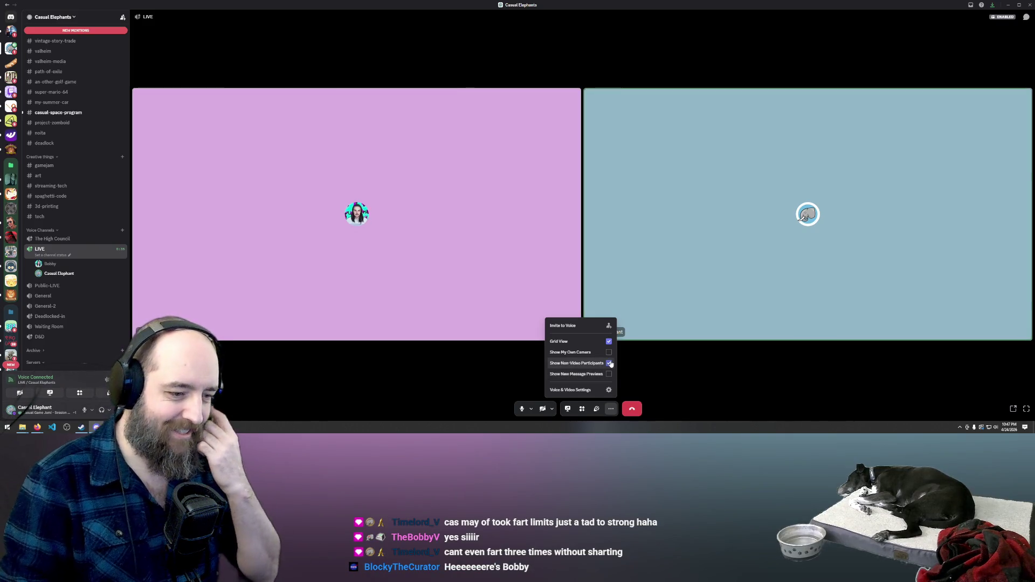
pyautogui.click(610, 364)
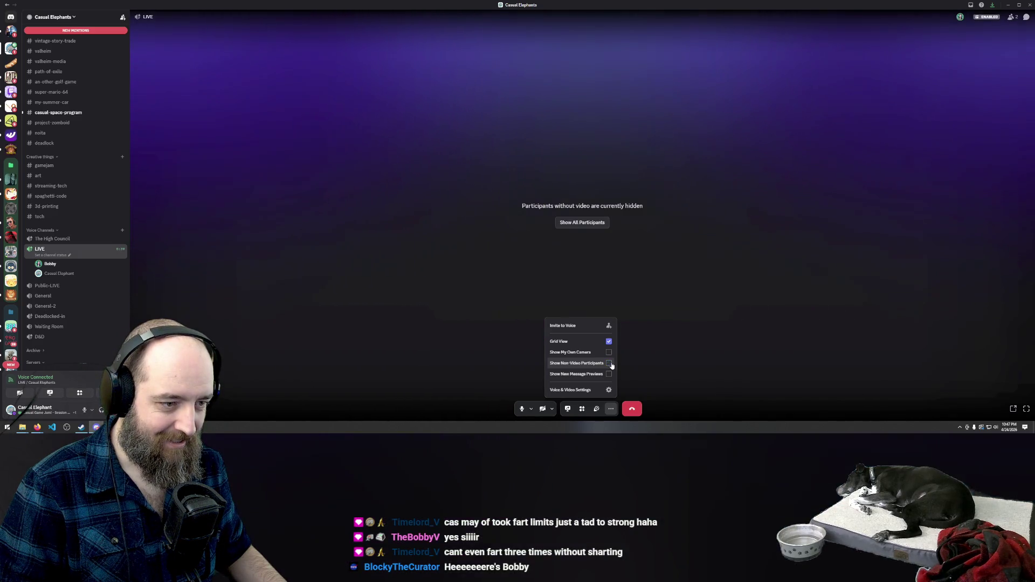
pyautogui.click(689, 290)
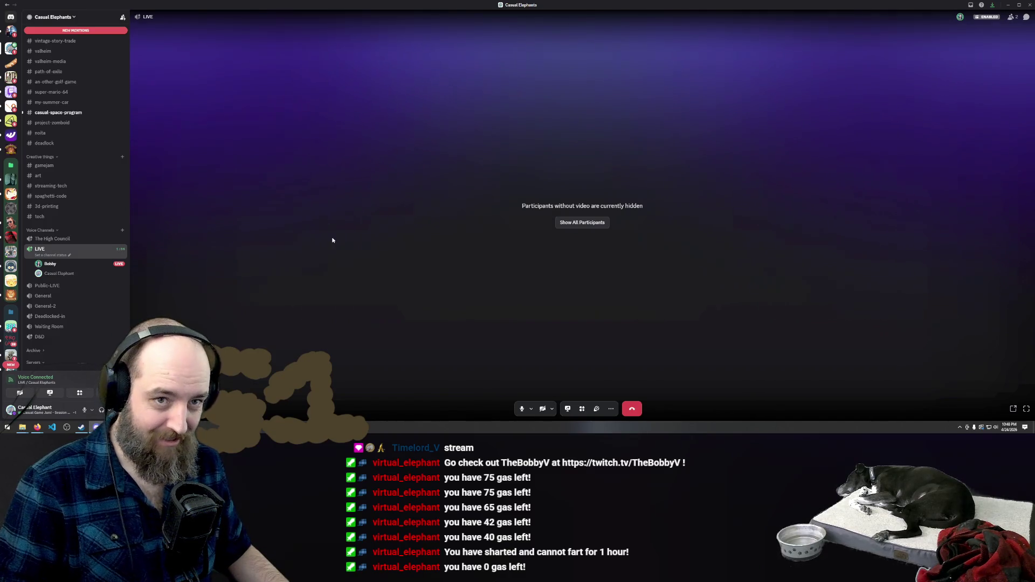
# View the participant's profile details, then dismiss them
pyautogui.click(68, 263)
pyautogui.press('Escape')
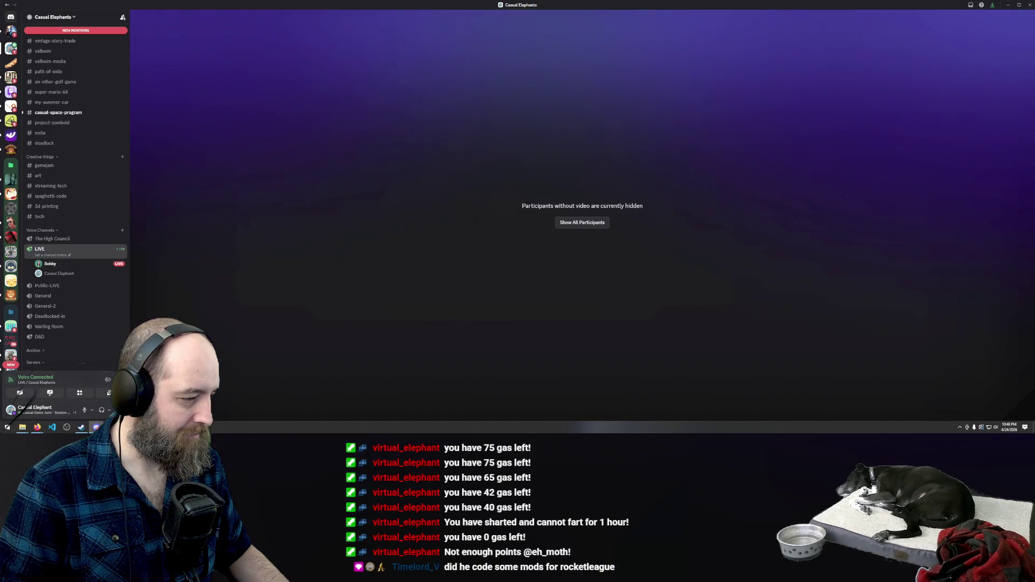
pyautogui.moveTo(68, 263)
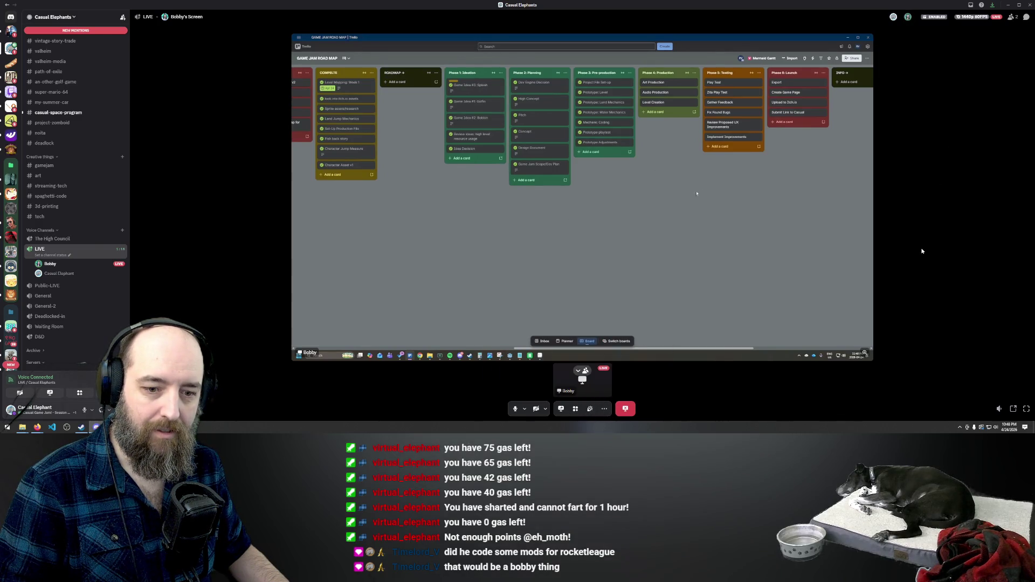
# Watch the shared Trello stream full screen with the participant strip hidden
pyautogui.click(1026, 409)
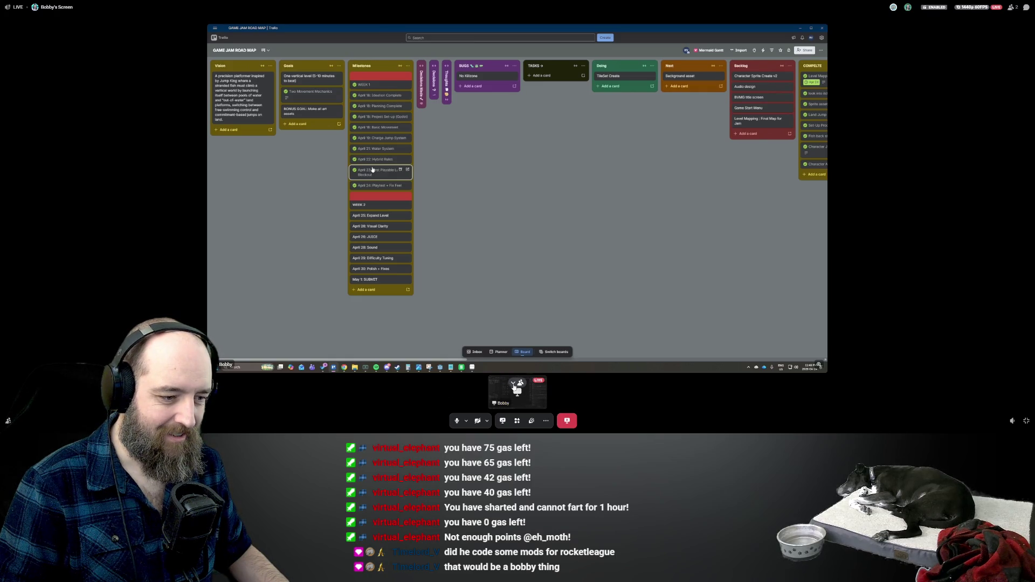
pyautogui.click(513, 384)
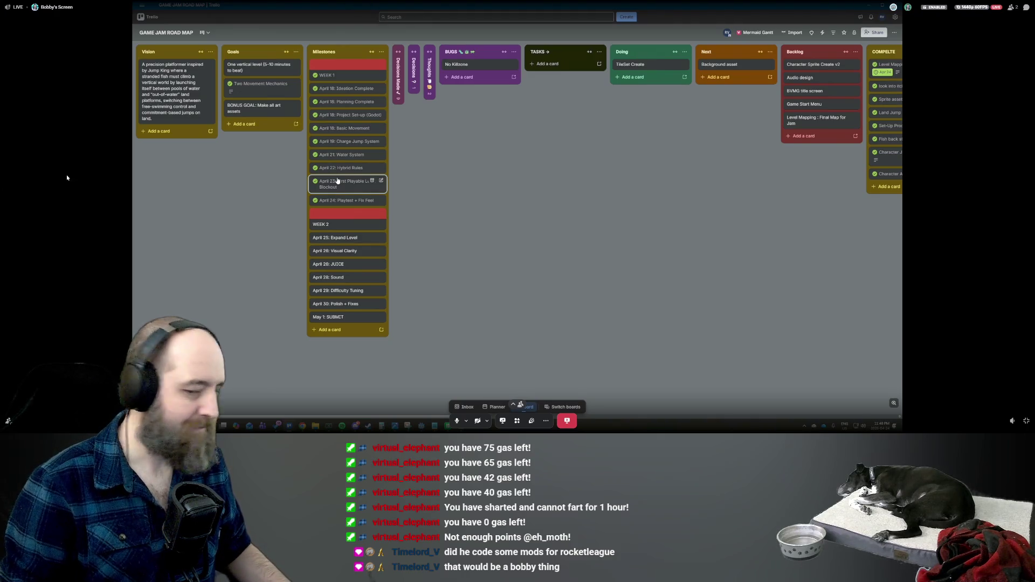
pyautogui.hotkey('alt', 'Tab')
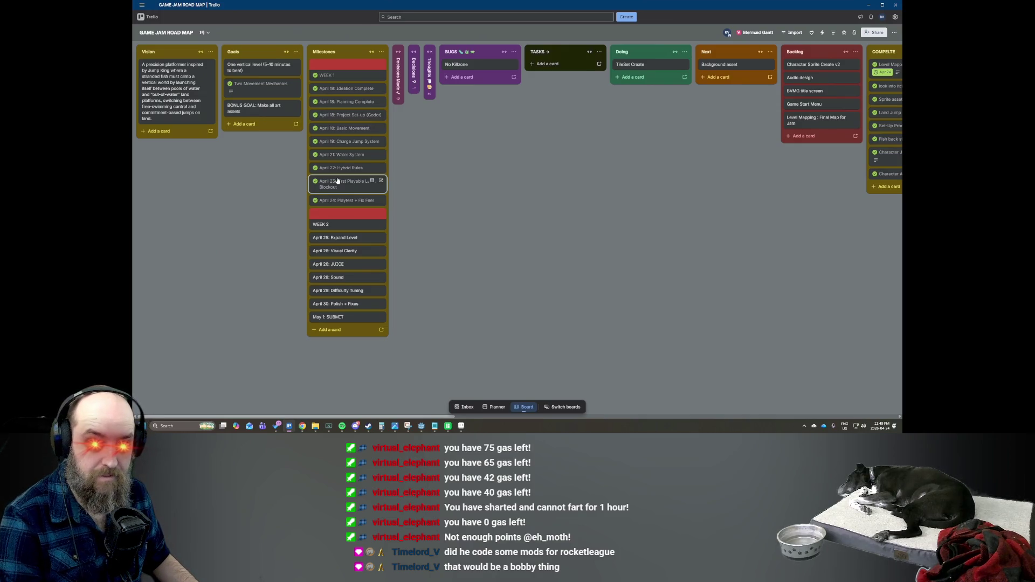
pyautogui.moveTo(754, 345)
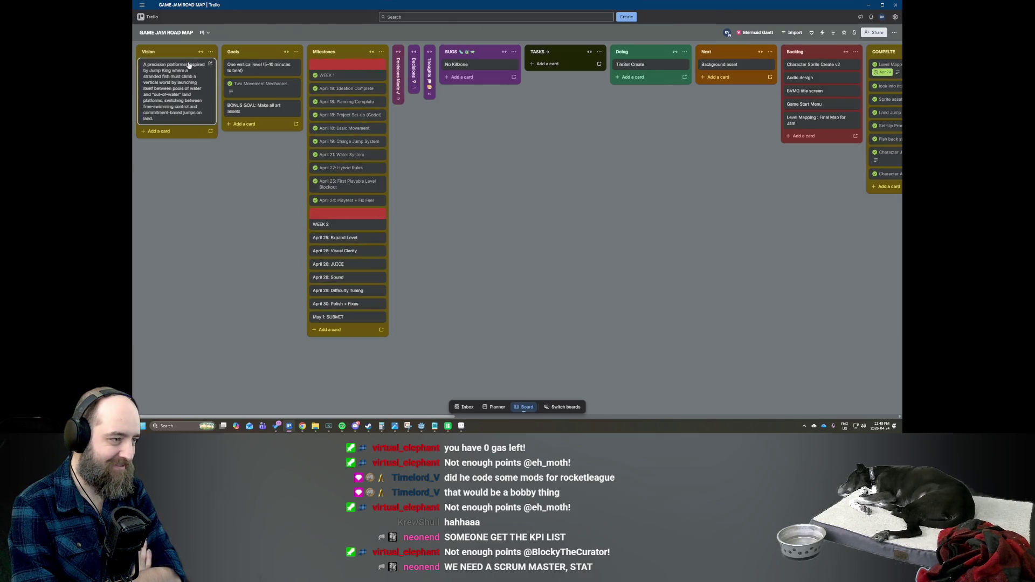
# Expand the Decisions Made list and review the STORY card
pyautogui.click(399, 72)
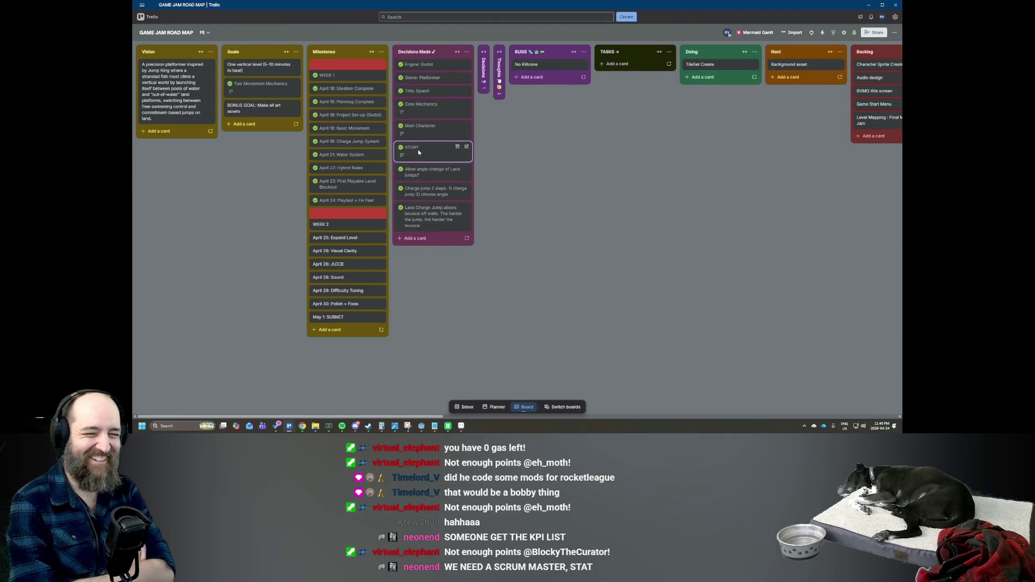
pyautogui.click(423, 151)
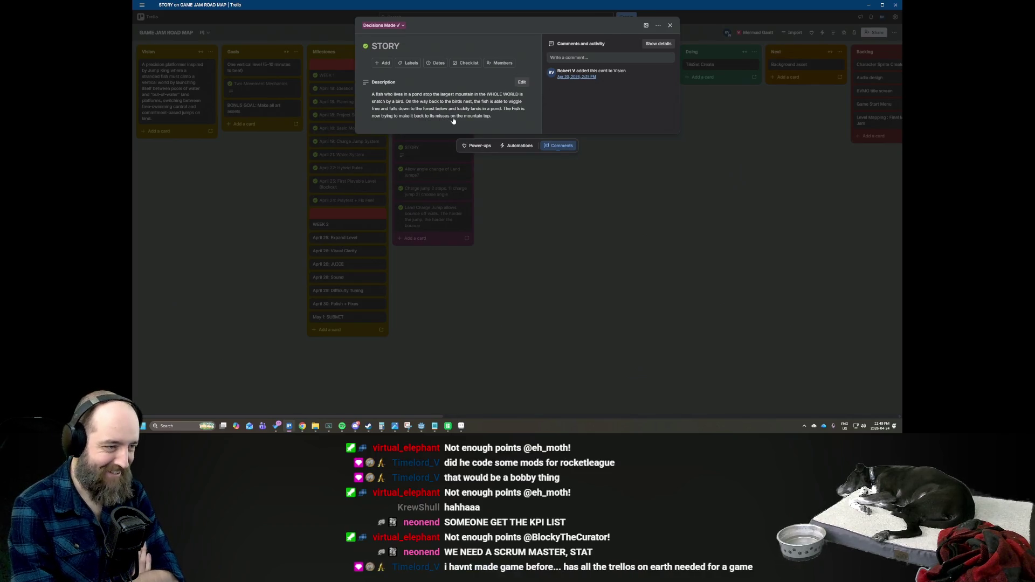
pyautogui.click(561, 212)
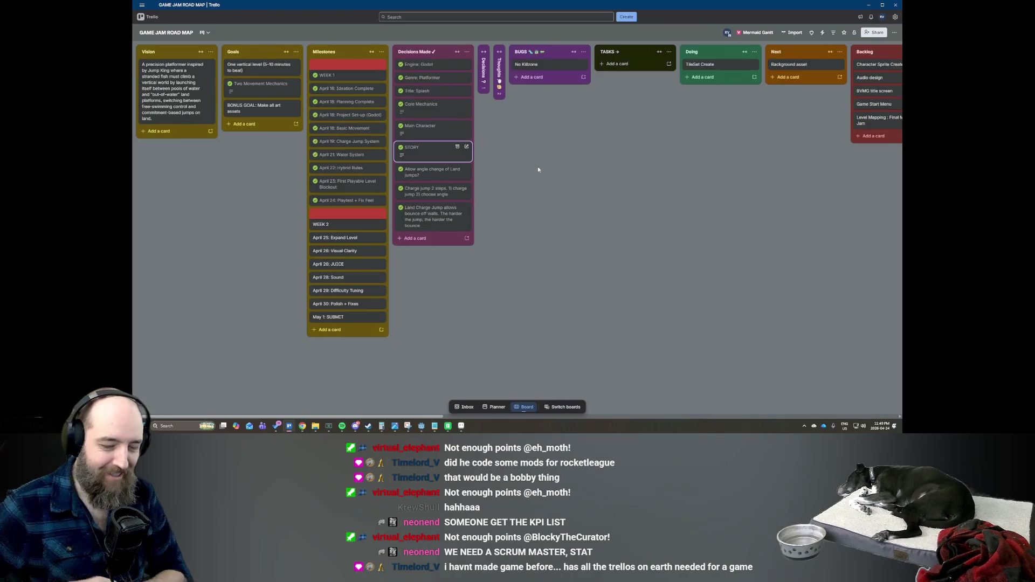
# Review the Two Movement Mechanics card
pyautogui.moveTo(516, 317)
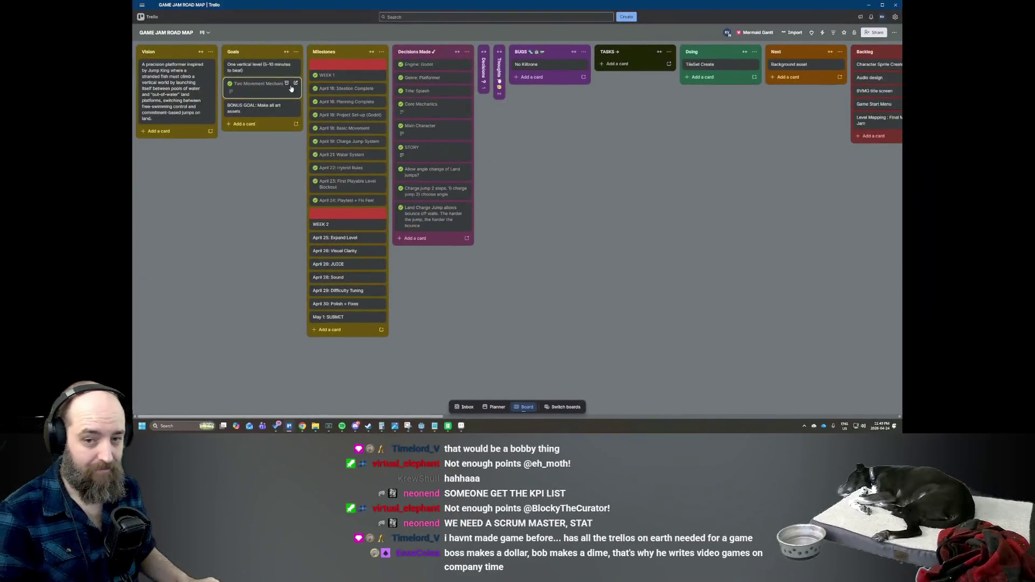
pyautogui.click(261, 93)
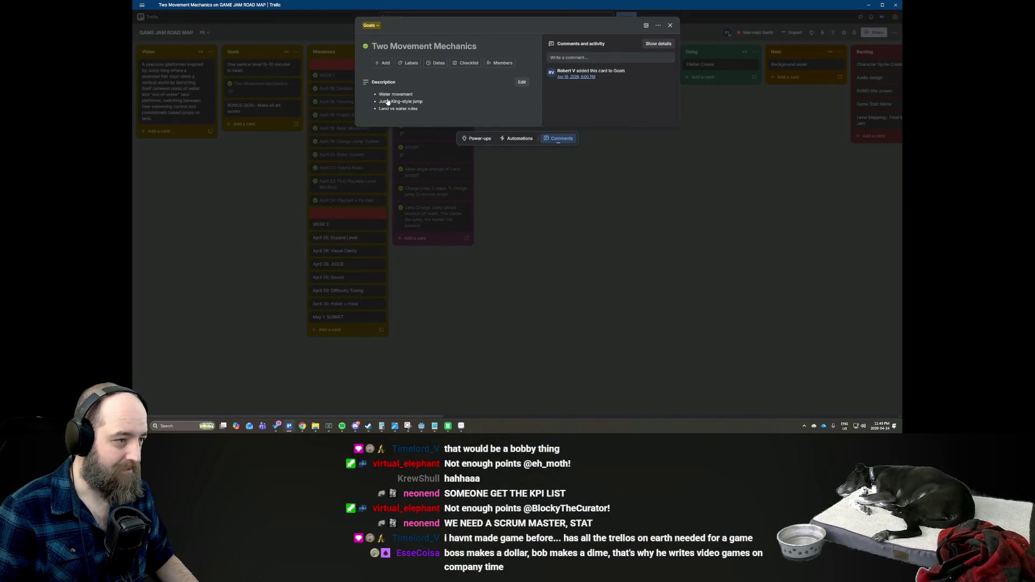
pyautogui.click(597, 231)
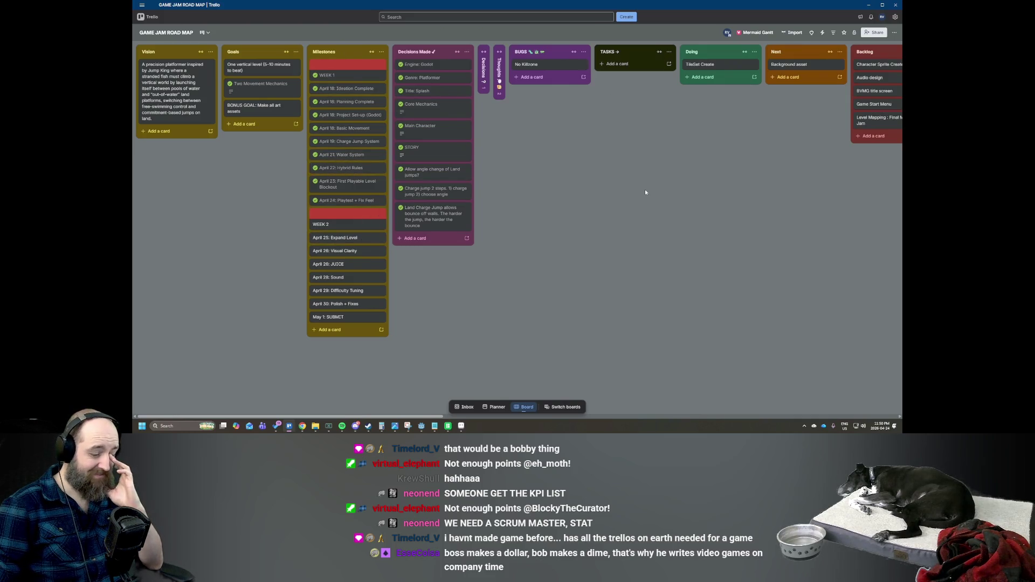
# Bring Godot forward and run the Fish Out of Water project with F5
pyautogui.click(426, 429)
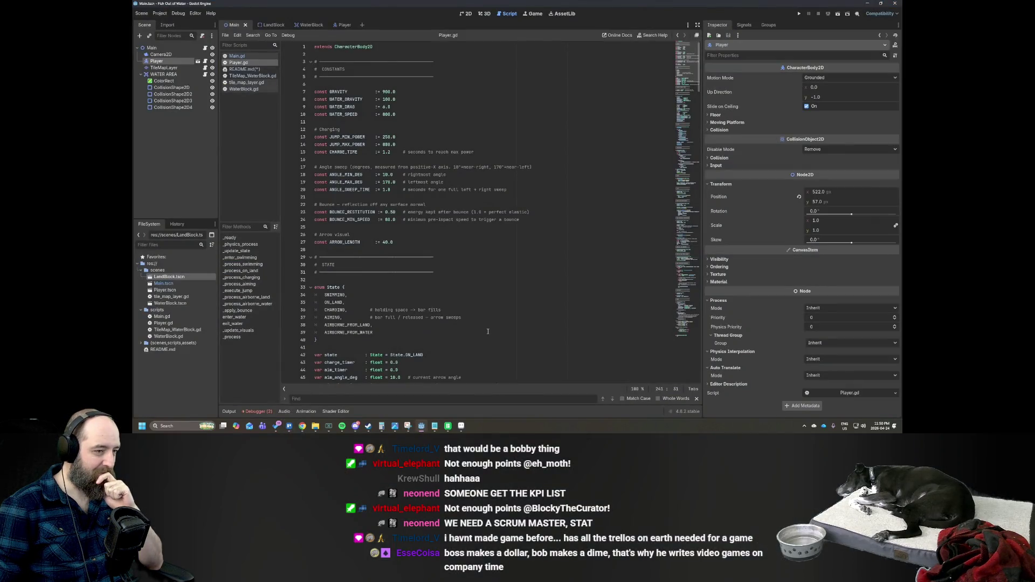
pyautogui.press('F5')
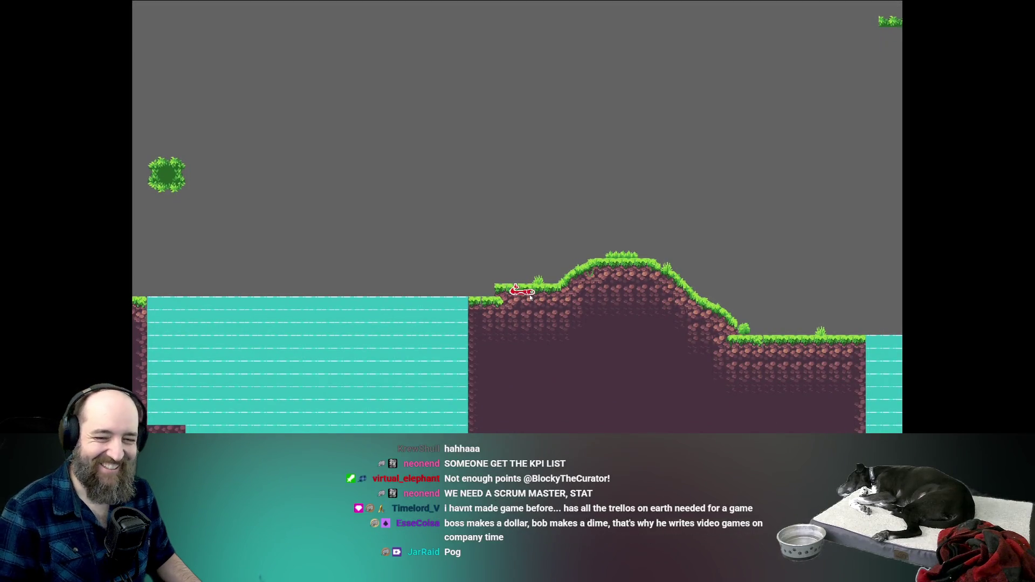
# Leap the fish out of the pool and up the slope toward the upper platforms
pyautogui.press('space')
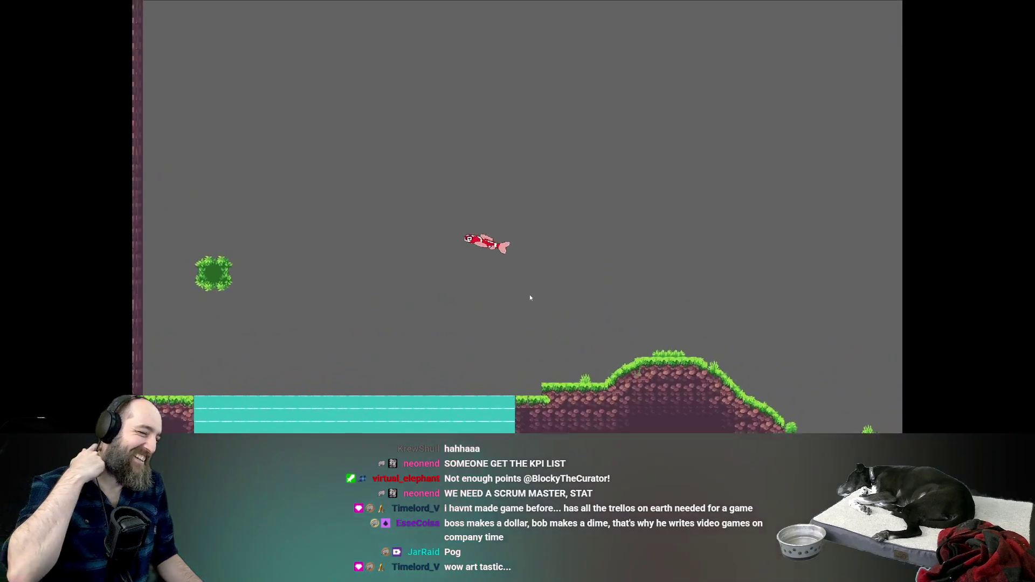
pyautogui.press('Right')
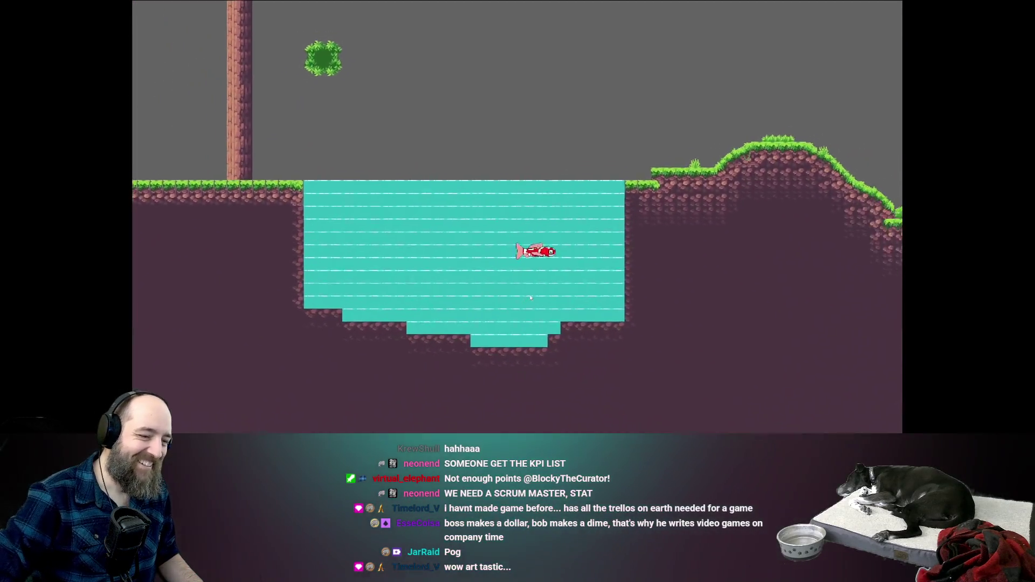
pyautogui.press('space')
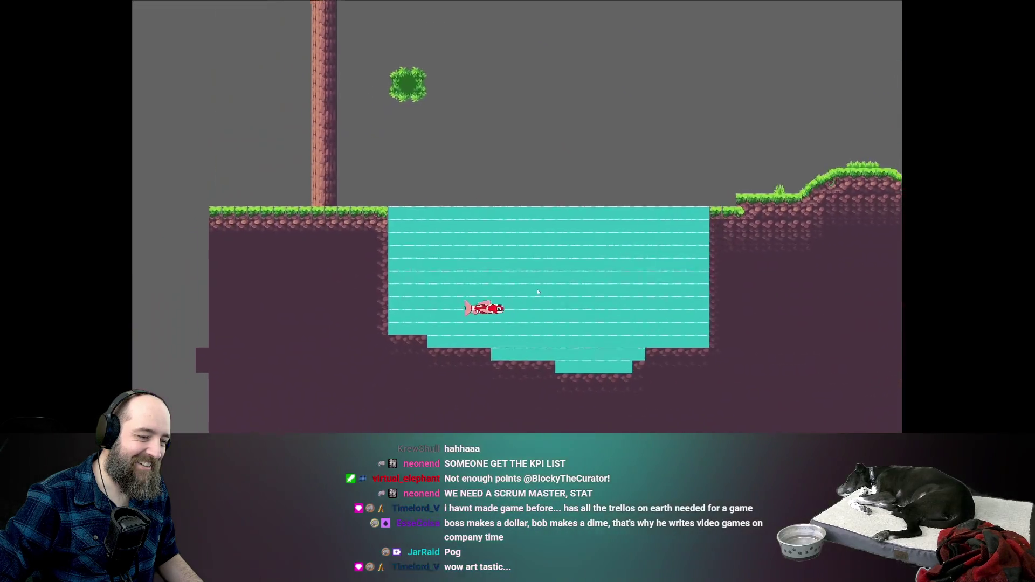
pyautogui.press('space')
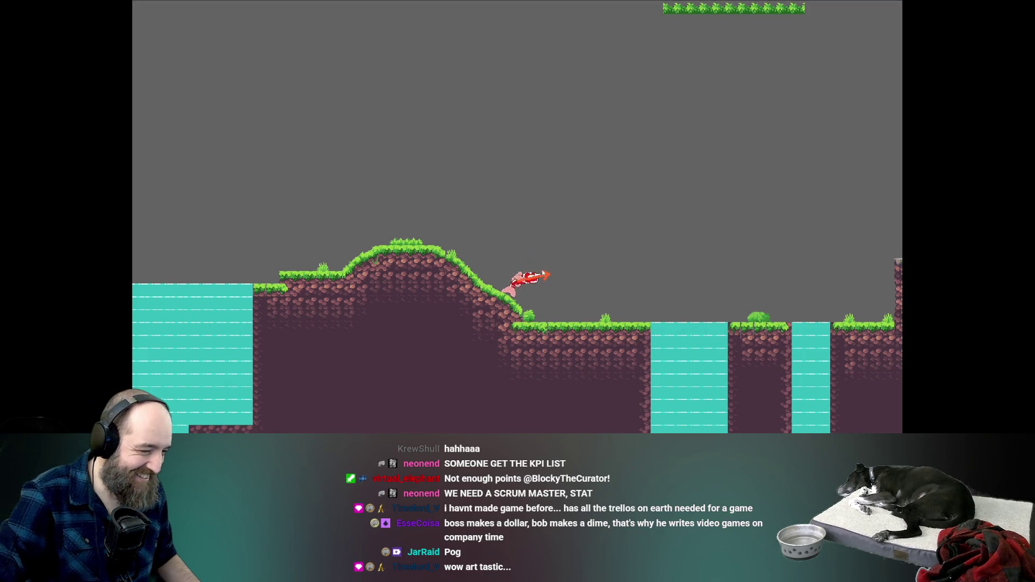
pyautogui.press('space')
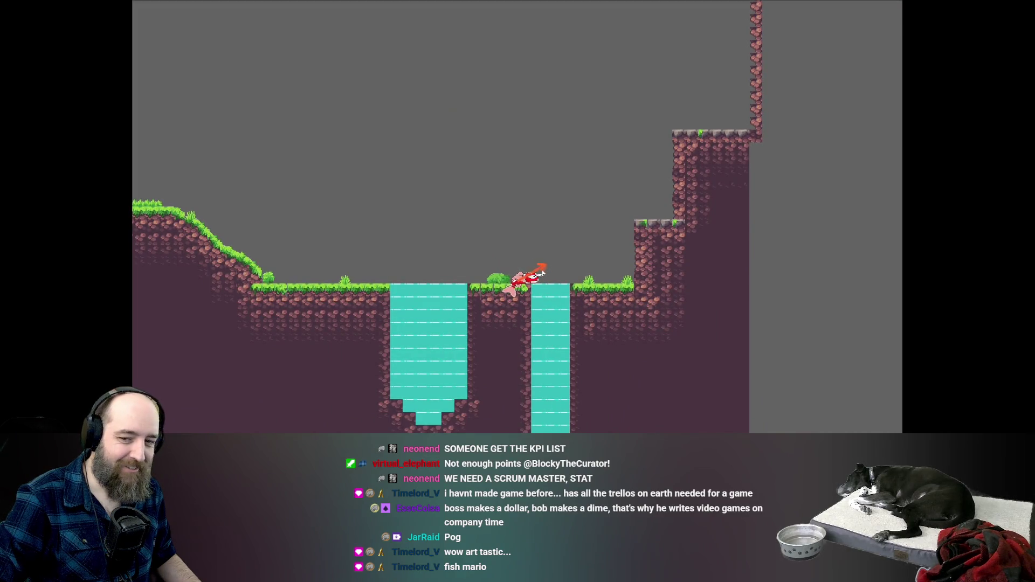
# Launch the fish across the upper grass platforms and water pools to the rock structure
pyautogui.click(543, 273)
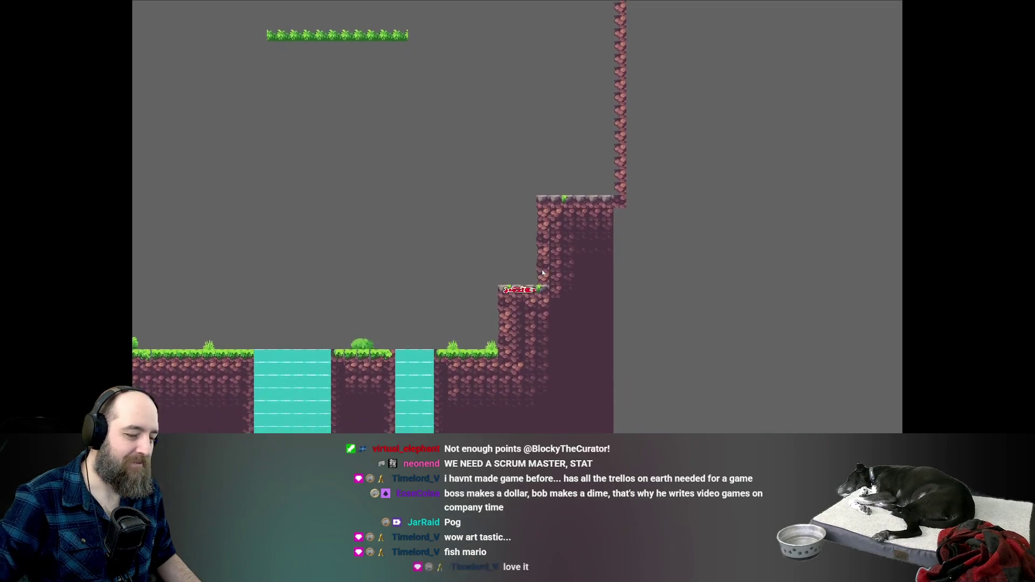
pyautogui.click(543, 273)
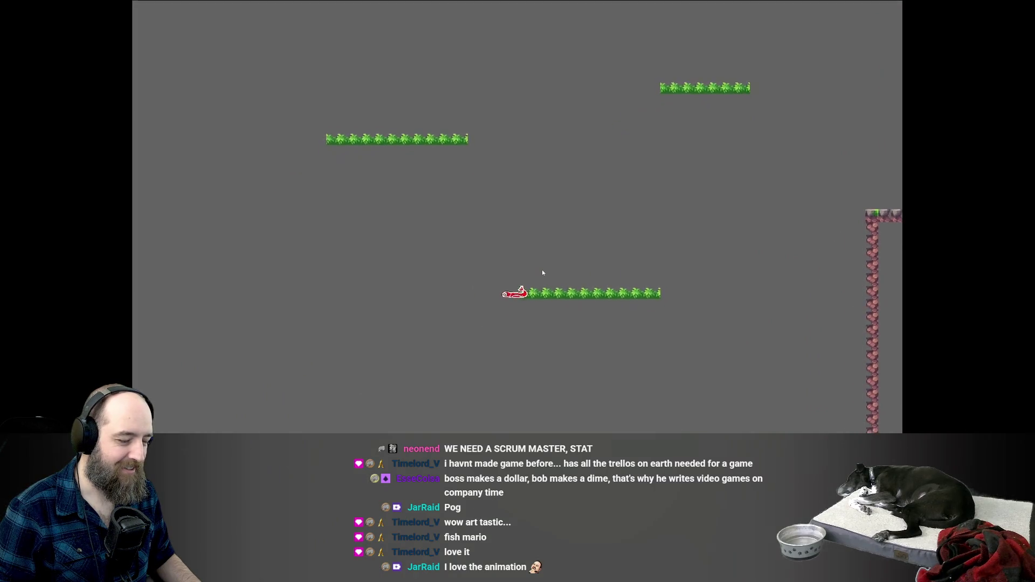
pyautogui.click(543, 273)
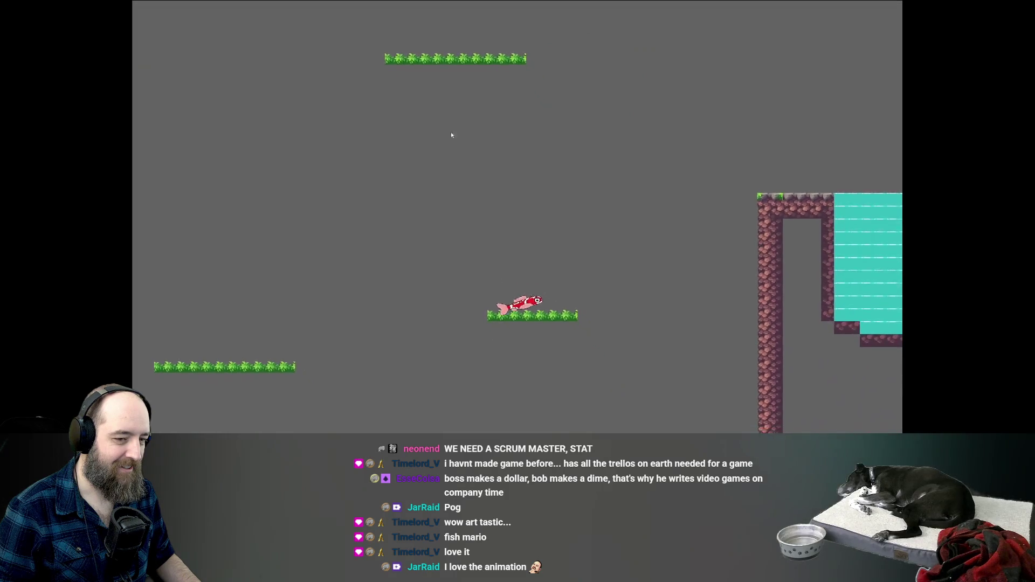
pyautogui.click(526, 239)
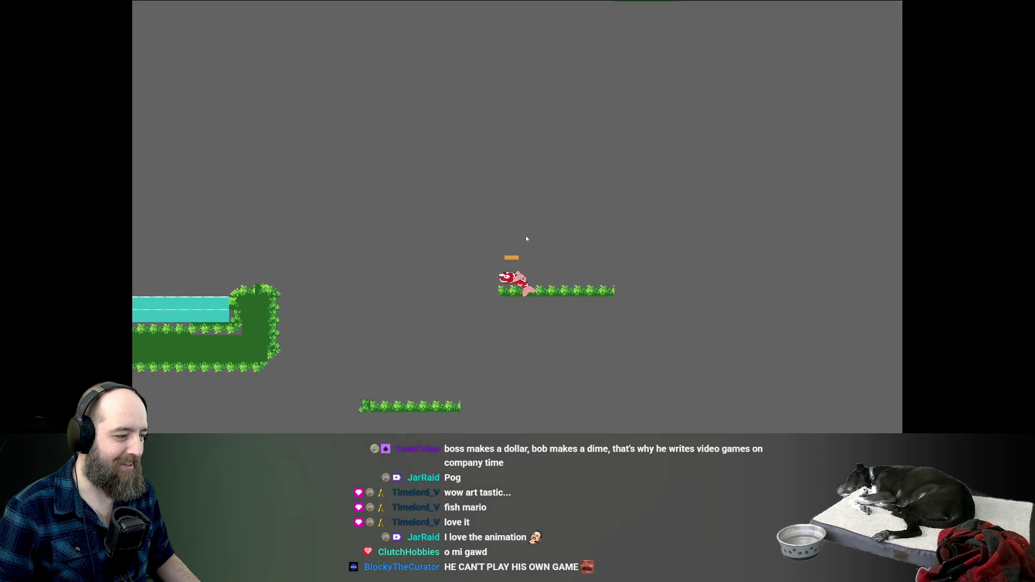
pyautogui.click(526, 239)
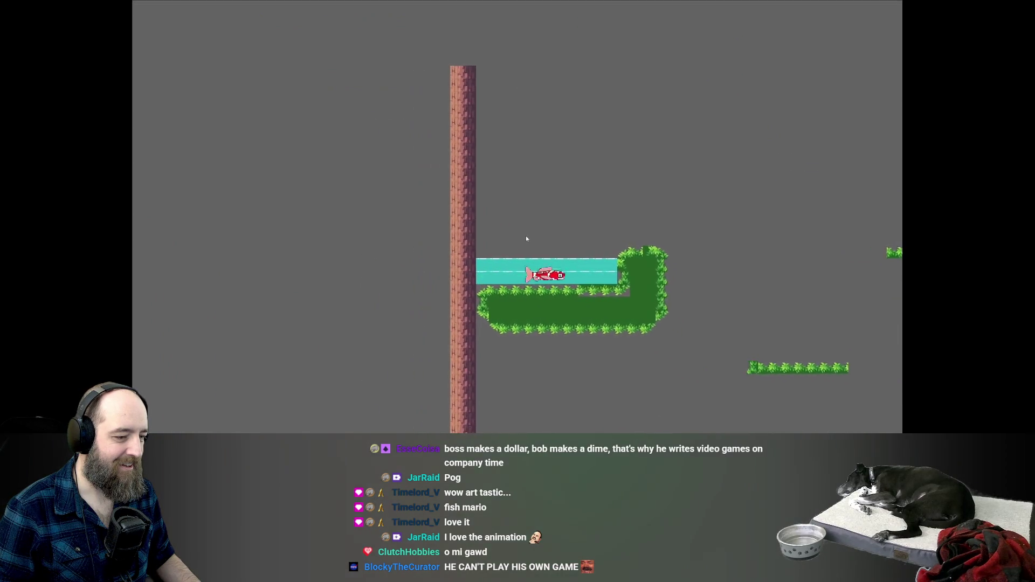
pyautogui.click(527, 239)
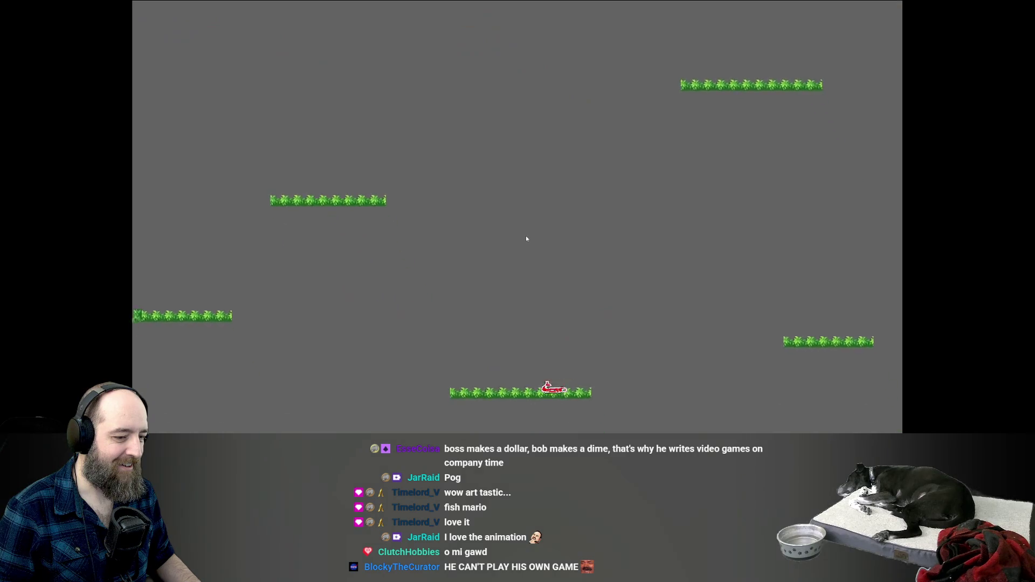
pyautogui.click(548, 315)
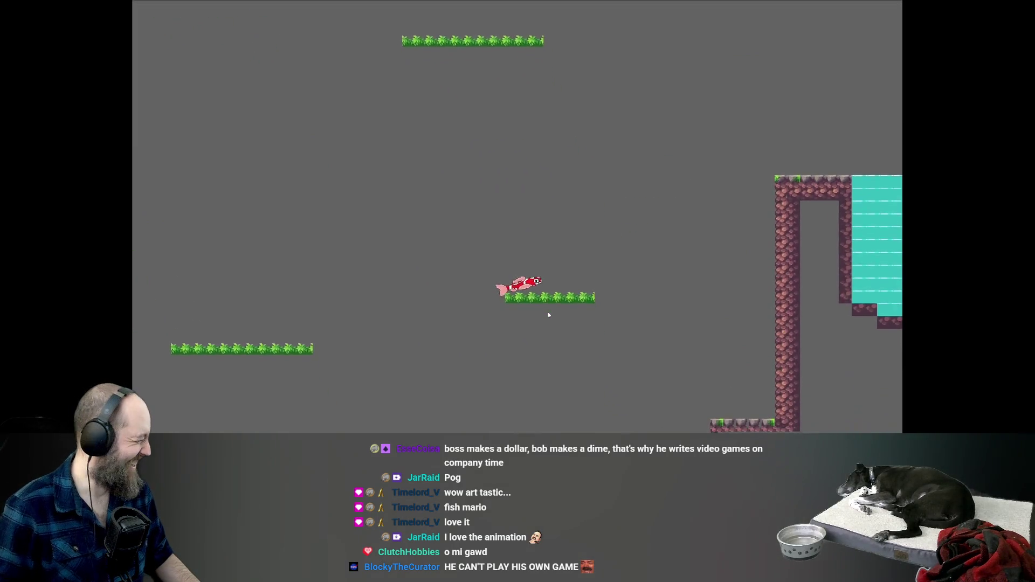
pyautogui.click(549, 315)
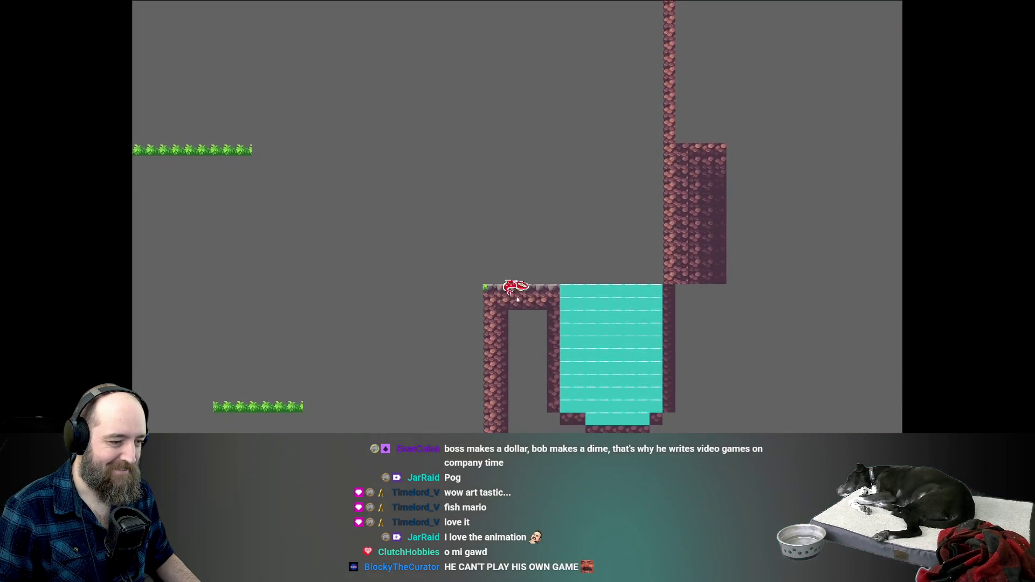
# Jump the fish off the rock platform onto the grass ledge by the waterfalls
pyautogui.click(516, 297)
pyautogui.click(516, 297)
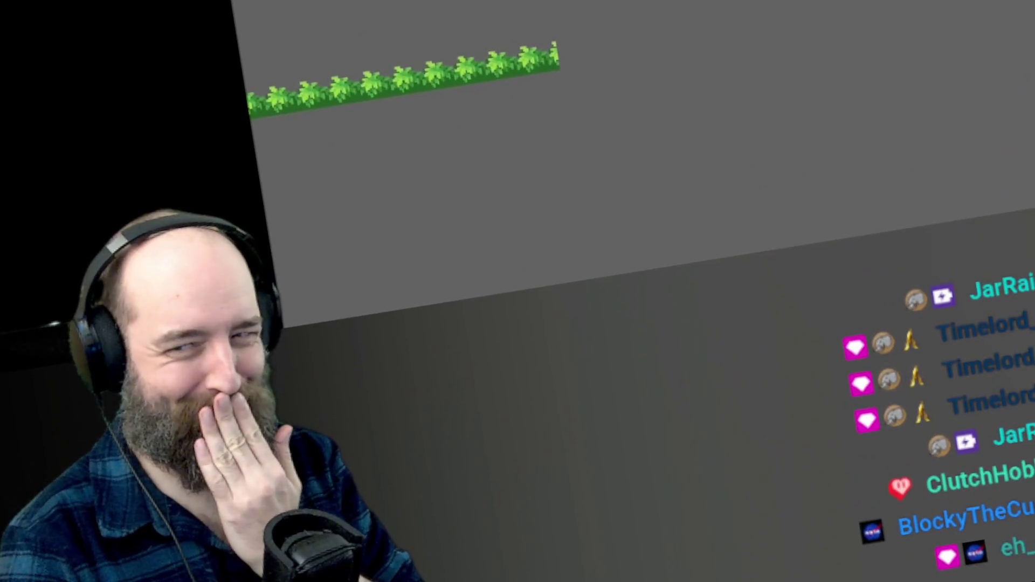
pyautogui.click(518, 480)
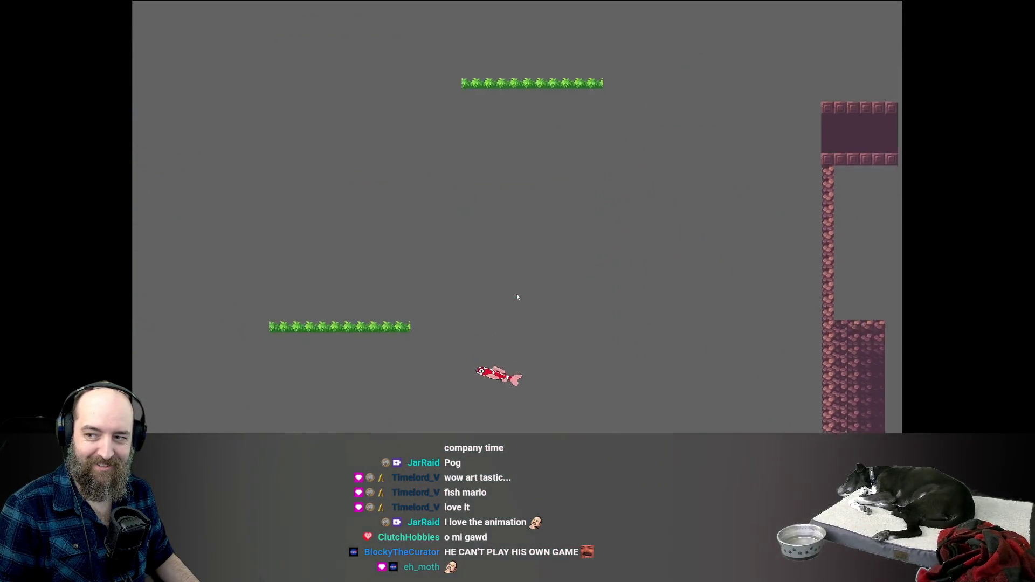
pyautogui.press('space')
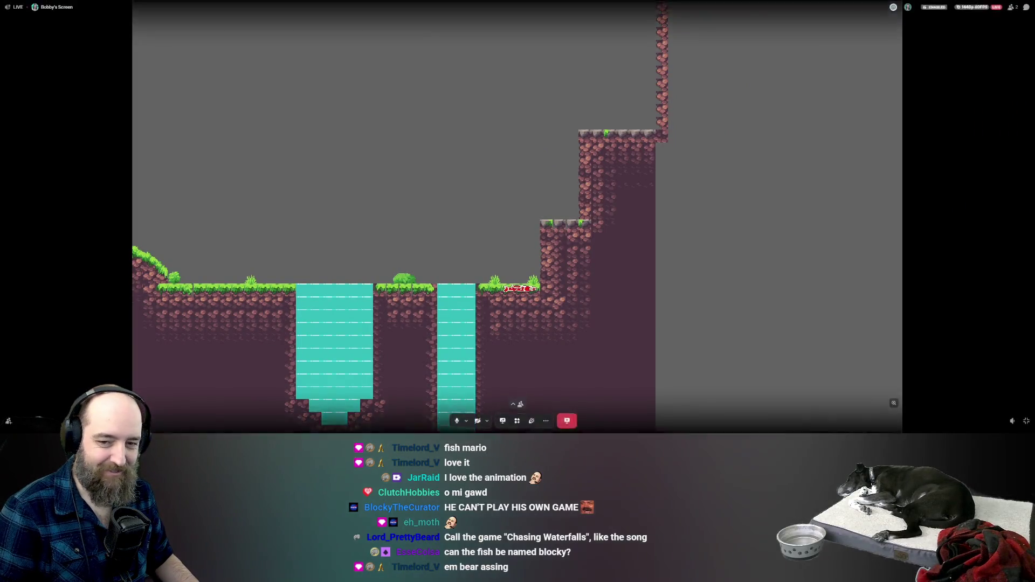
pyautogui.moveTo(702, 267)
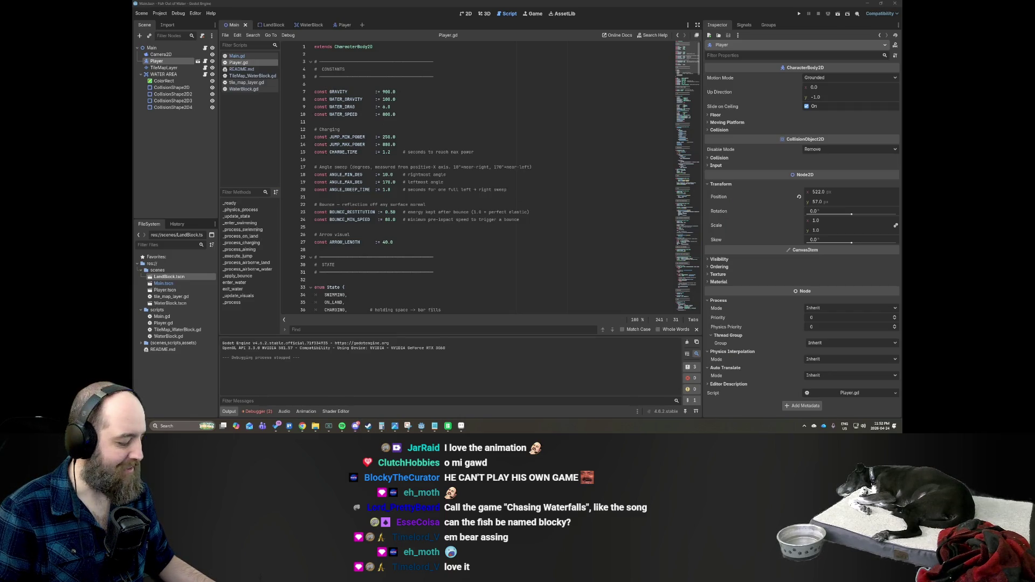
# Switch to Aseprite showing the FISH SWIM sprite
pyautogui.hotkey('alt', 'Tab')
pyautogui.moveTo(1004, 277)
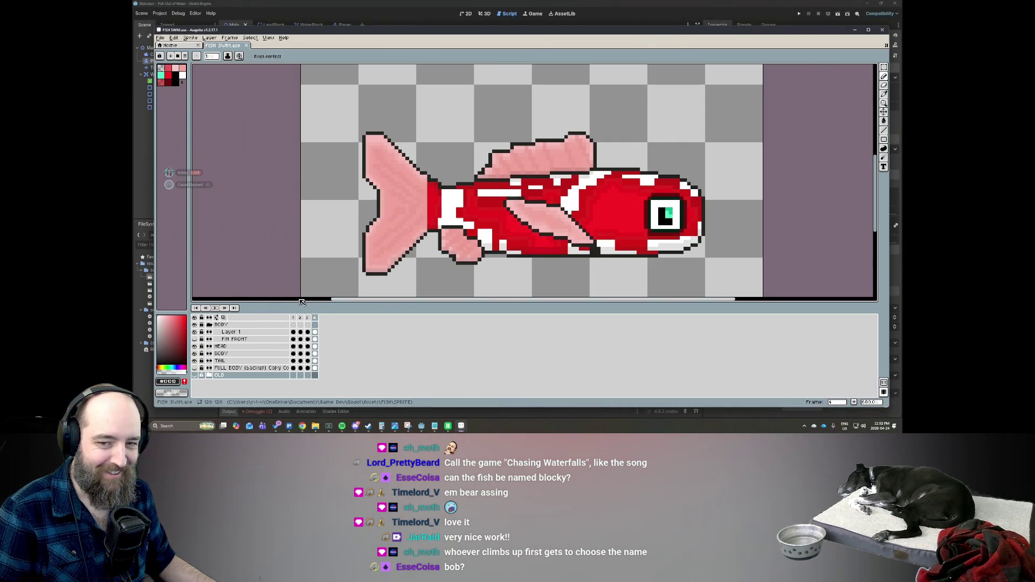
# Switch to the FISH CHARGE.ase sprite in Aseprite
pyautogui.moveTo(780, 269)
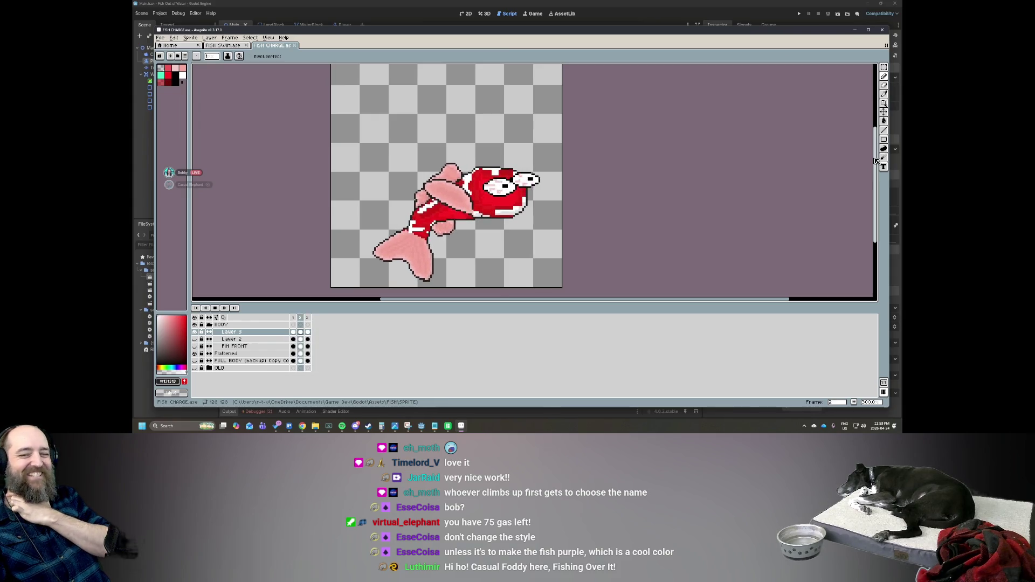
pyautogui.moveTo(425, 266)
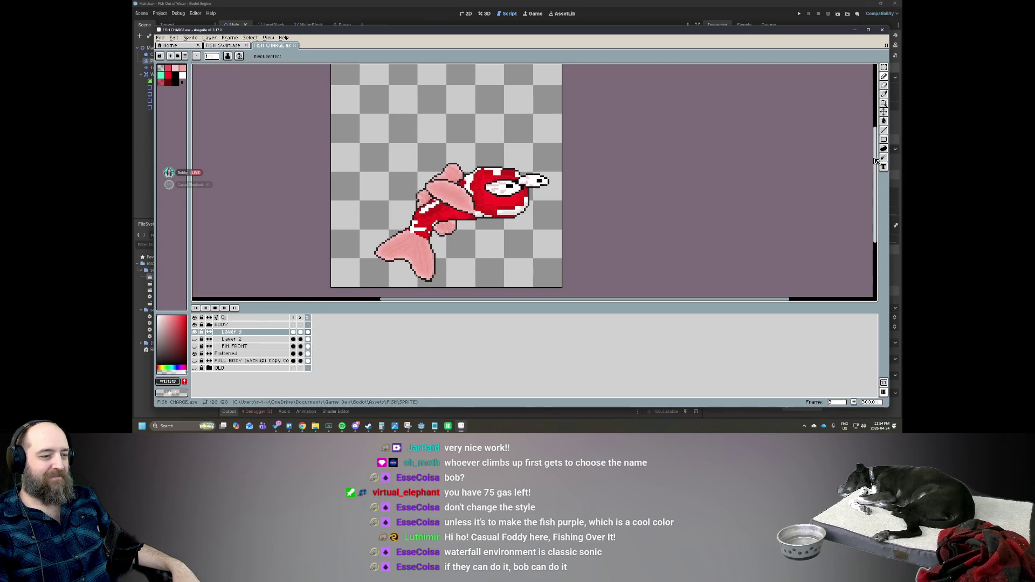
pyautogui.moveTo(584, 291)
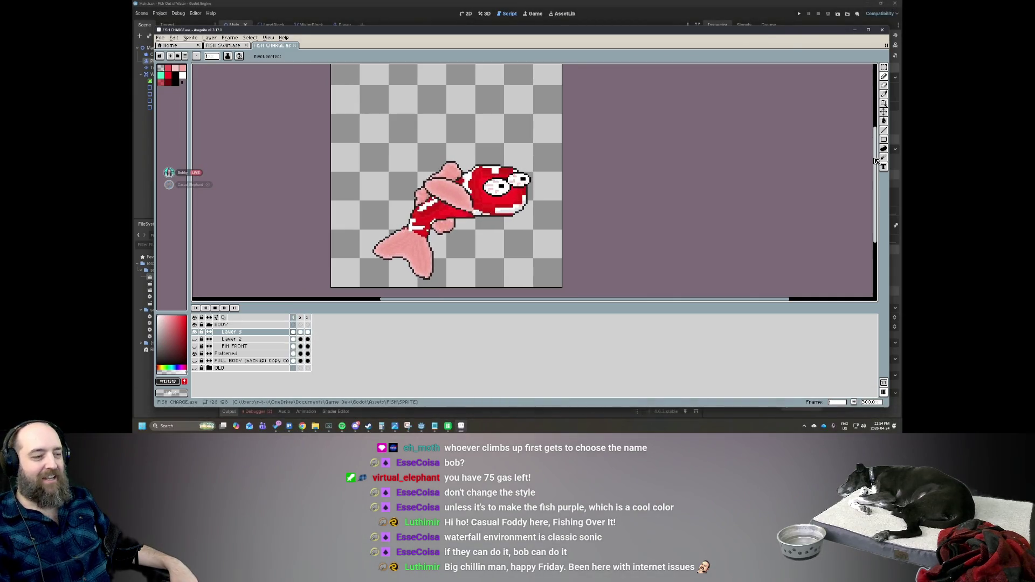
pyautogui.moveTo(253, 381)
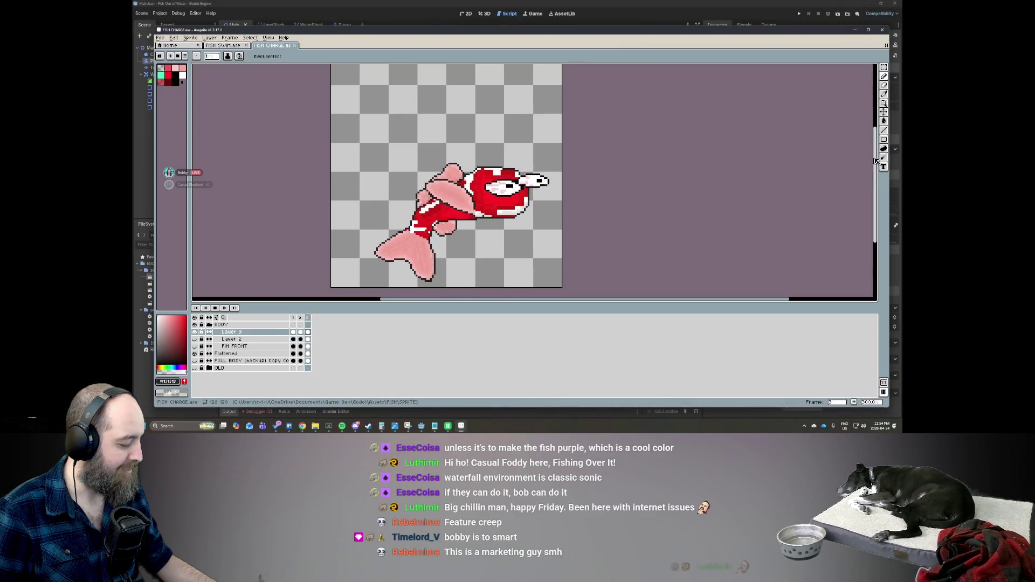
pyautogui.click(327, 427)
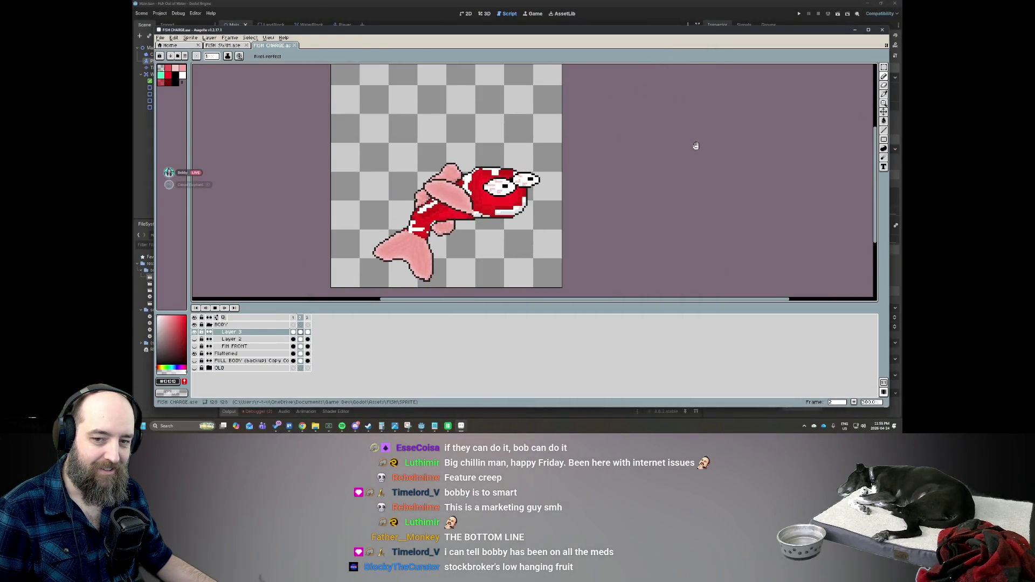
pyautogui.moveTo(1004, 309)
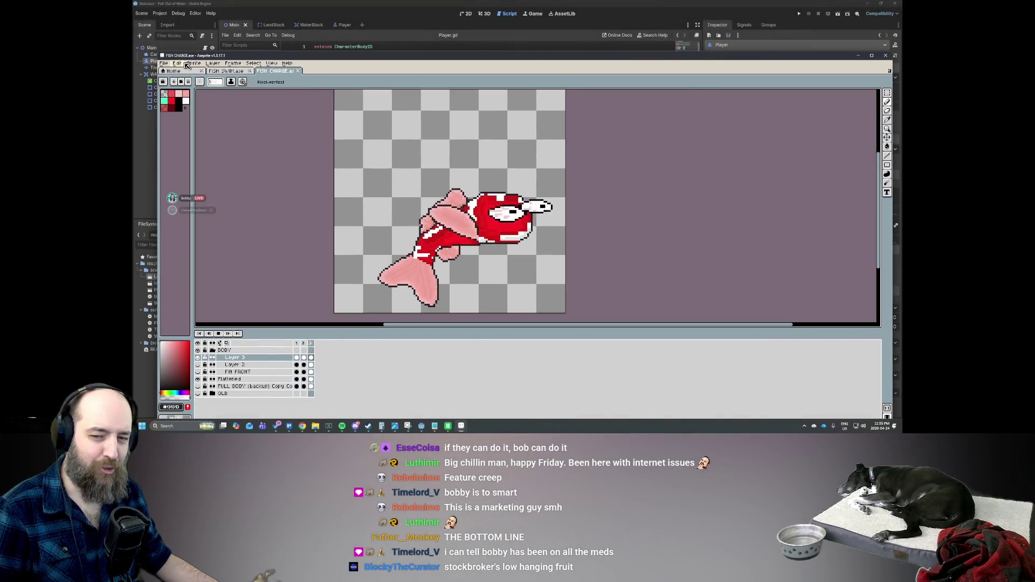
# Move the Aseprite window down to check the script, then back up
pyautogui.moveTo(206, 59)
pyautogui.mouseDown()
pyautogui.moveTo(292, 142)
pyautogui.moveTo(294, 194)
pyautogui.mouseUp()
pyautogui.scroll(-5, 408, 183)
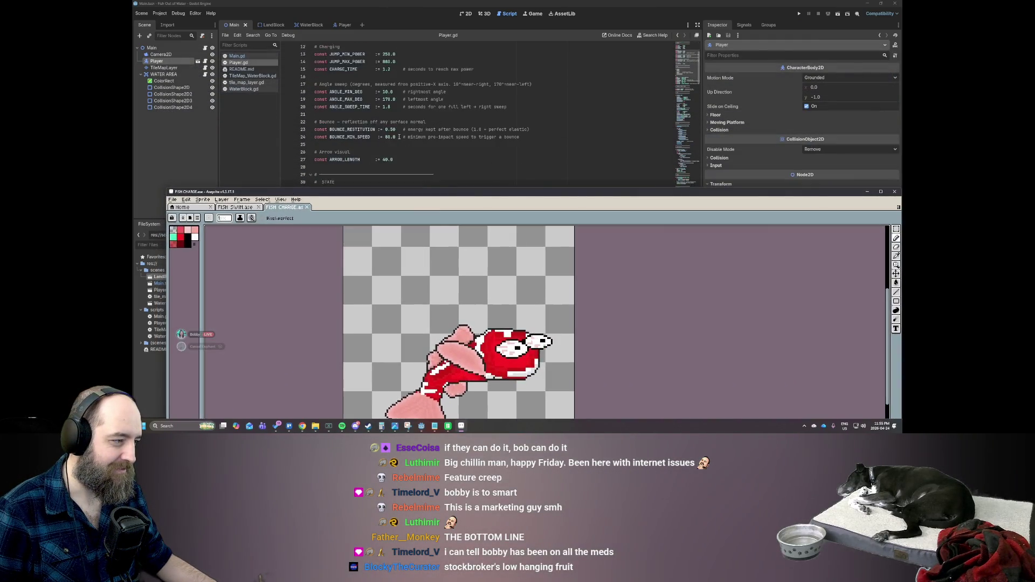
pyautogui.moveTo(410, 193); pyautogui.dragTo(419, 46)
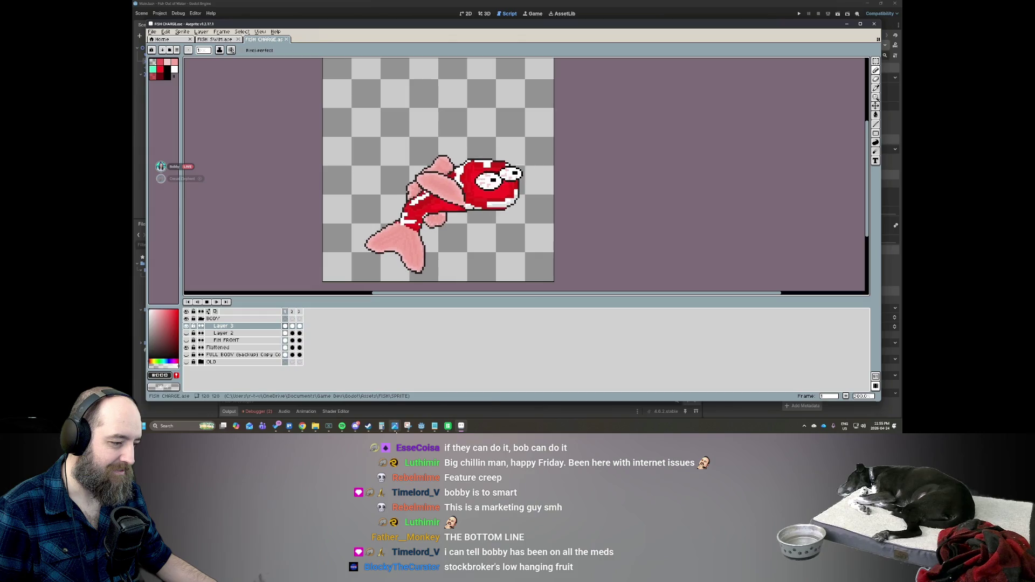
# Open the KoiSprite.png reference image, hide it, and return to Godot's Player.gd script
pyautogui.moveTo(394, 431)
pyautogui.click(330, 396)
pyautogui.moveTo(410, 15)
pyautogui.mouseDown()
pyautogui.moveTo(612, 76)
pyautogui.moveTo(557, 263)
pyautogui.moveTo(600, 53)
pyautogui.moveTo(577, 58)
pyautogui.mouseUp()
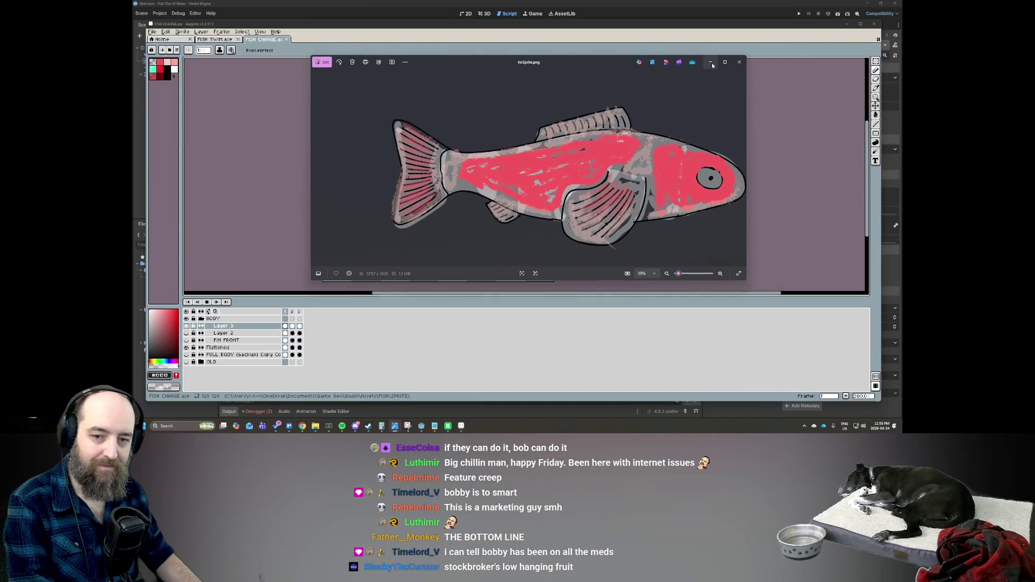
pyautogui.click(712, 63)
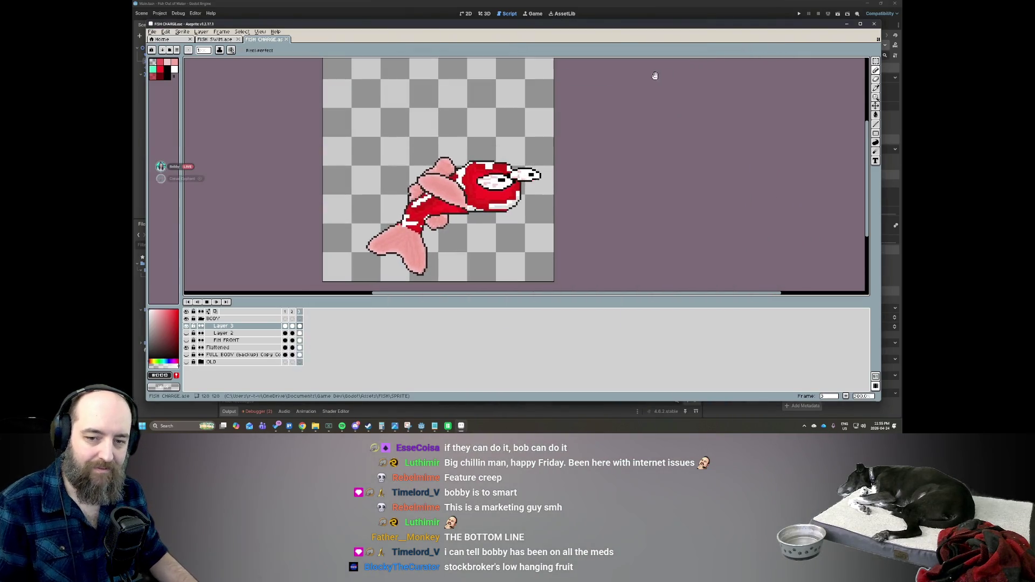
pyautogui.moveTo(724, 250)
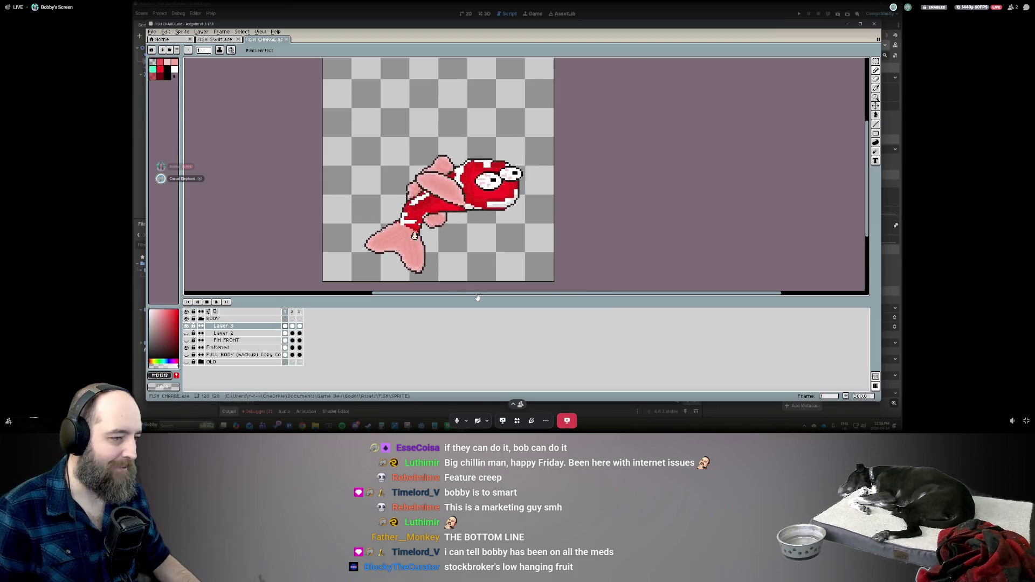
pyautogui.hotkey('alt', 'Tab')
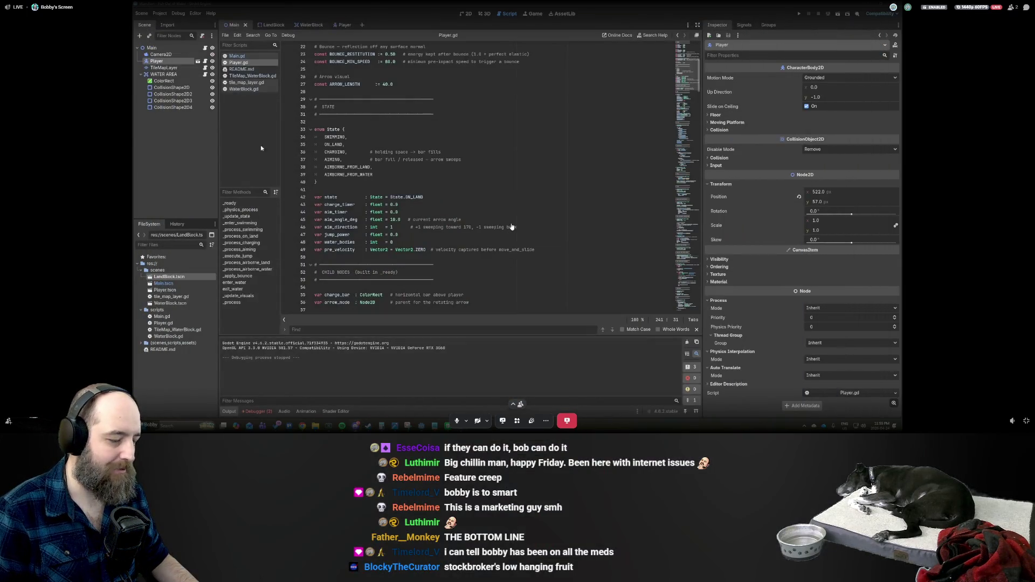
# Show the Main level in the 2D view, pan around it, then bring Trello's road map forward
pyautogui.click(469, 13)
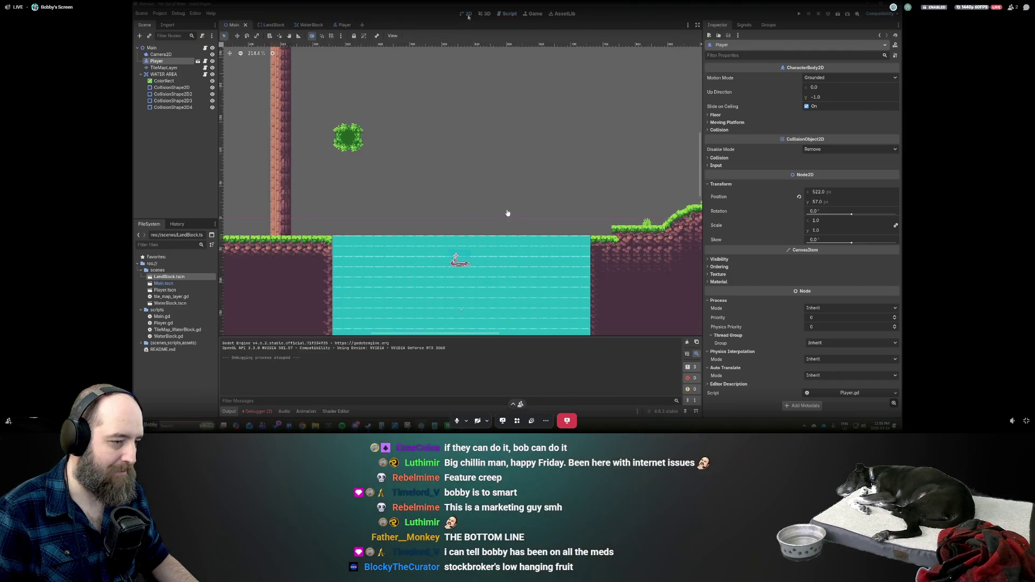
pyautogui.scroll(-3, 459, 222)
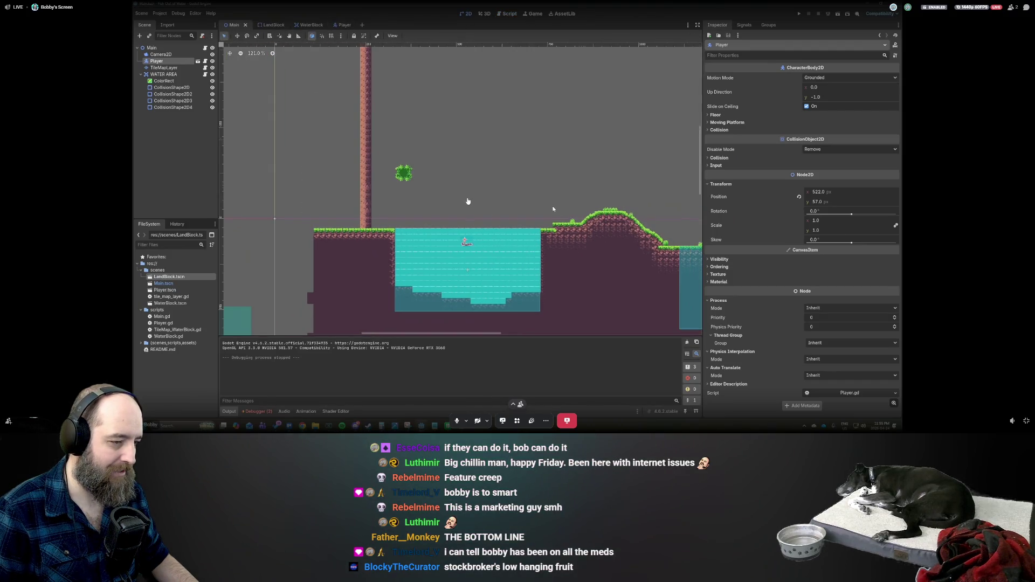
pyautogui.scroll(5, 464, 198)
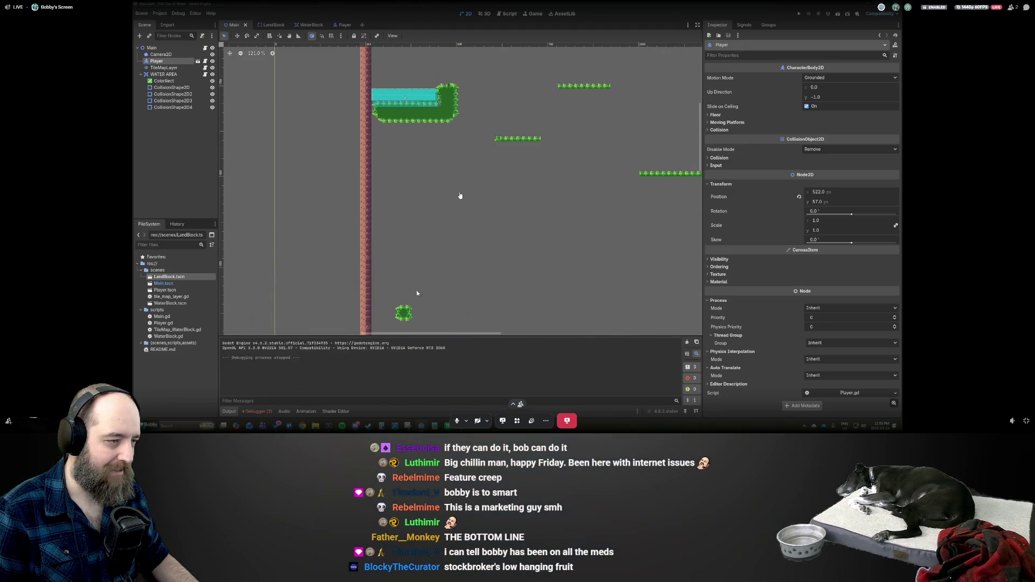
pyautogui.hscroll(5, 431, 291)
pyautogui.scroll(-4, 500, 305)
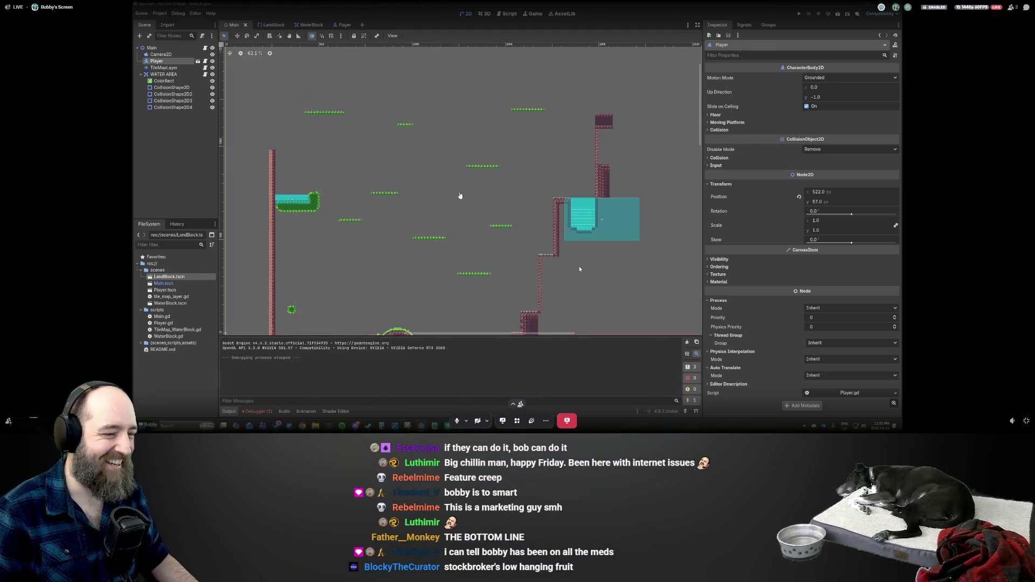
pyautogui.moveTo(695, 109); pyautogui.dragTo(691, 139)
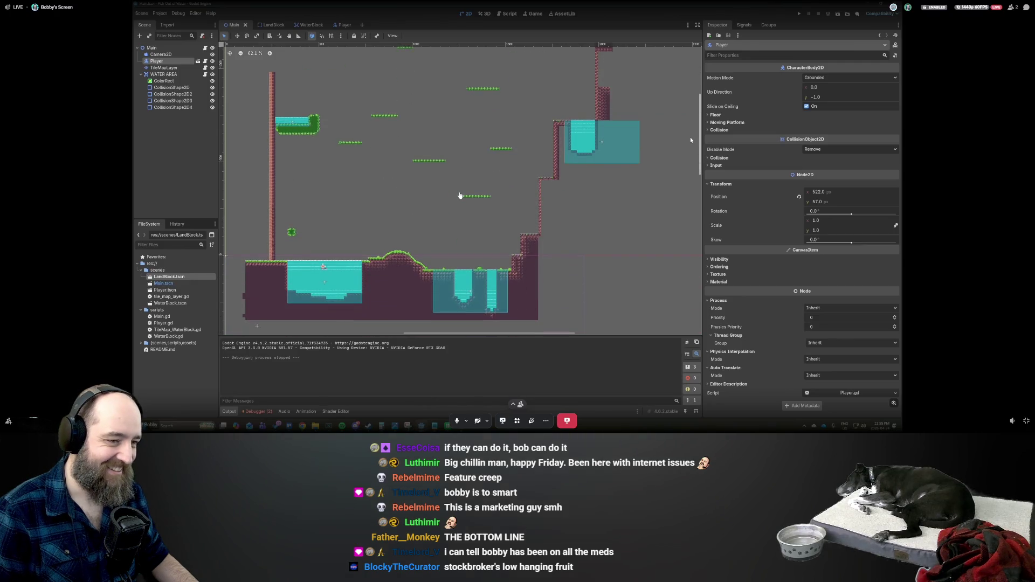
pyautogui.moveTo(462, 196)
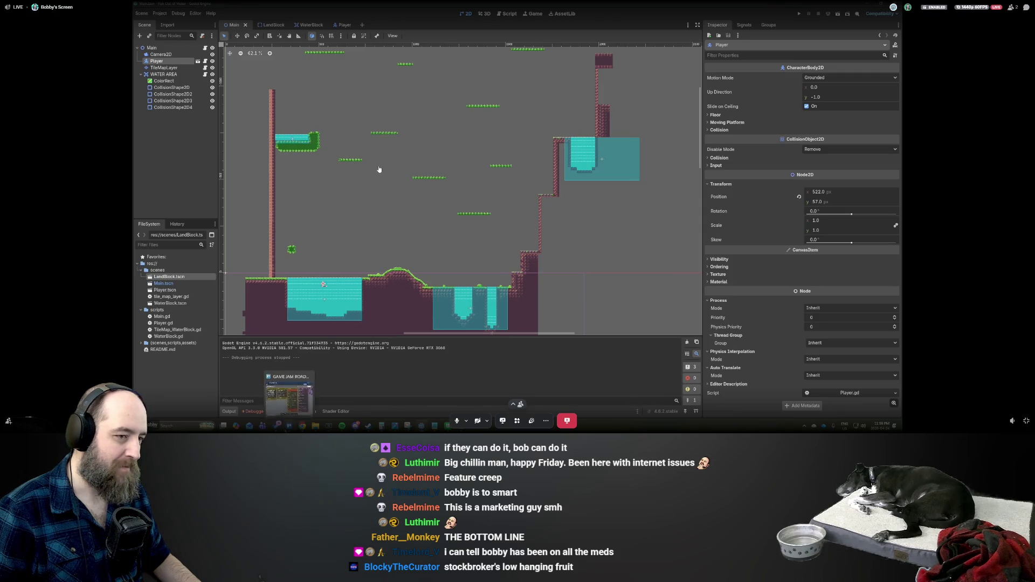
pyautogui.hotkey('alt', 'Tab')
pyautogui.scroll(-2, 538, 236)
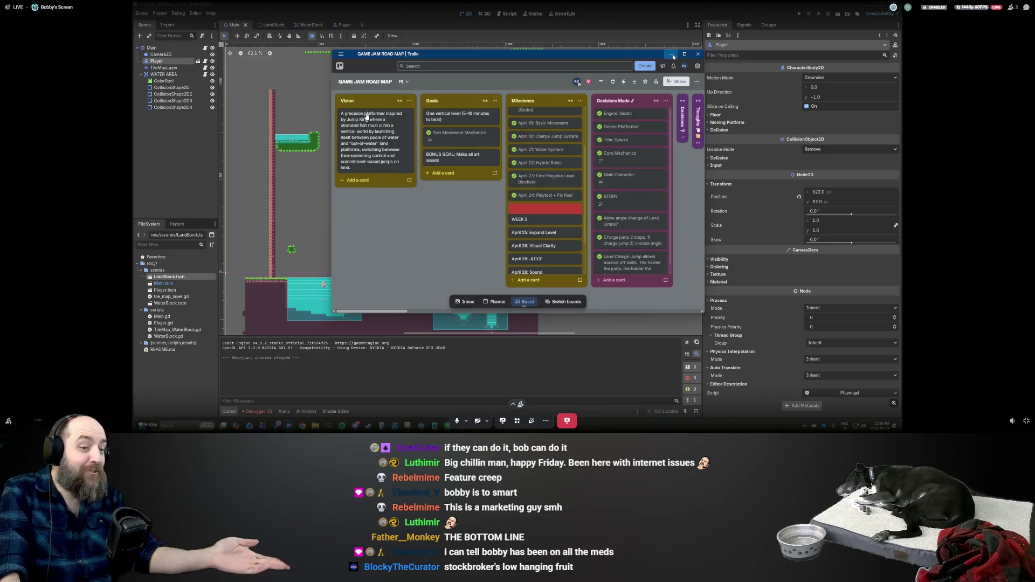
# Scroll through the road map's Milestones list and minimize Trello
pyautogui.scroll(1, 541, 195)
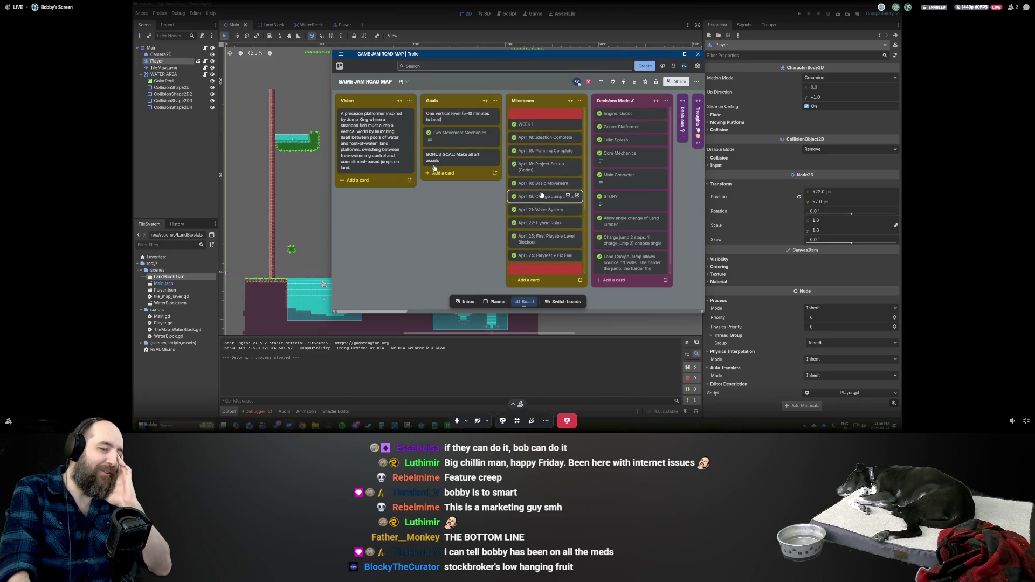
pyautogui.scroll(-1, 541, 194)
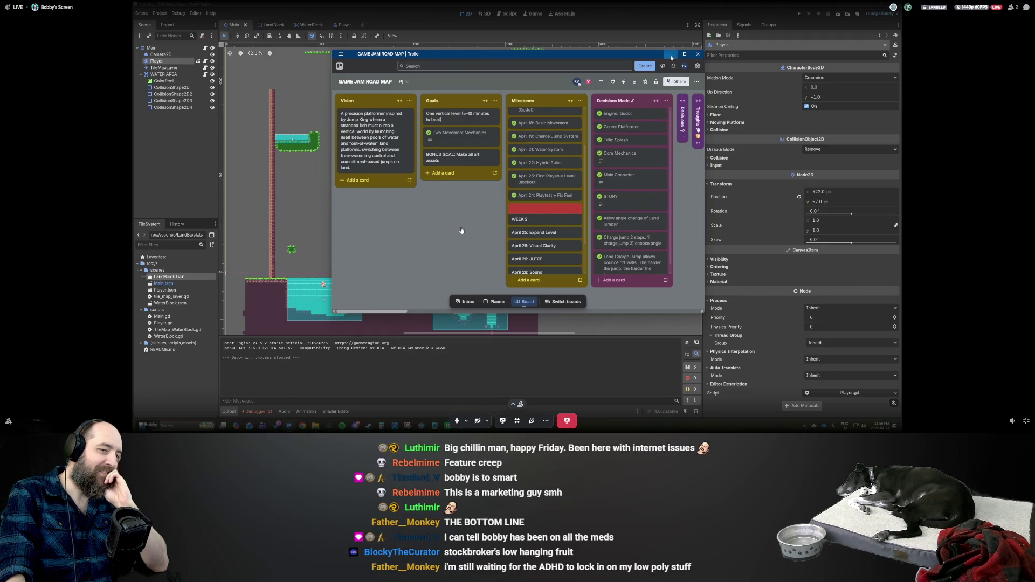
pyautogui.click(671, 54)
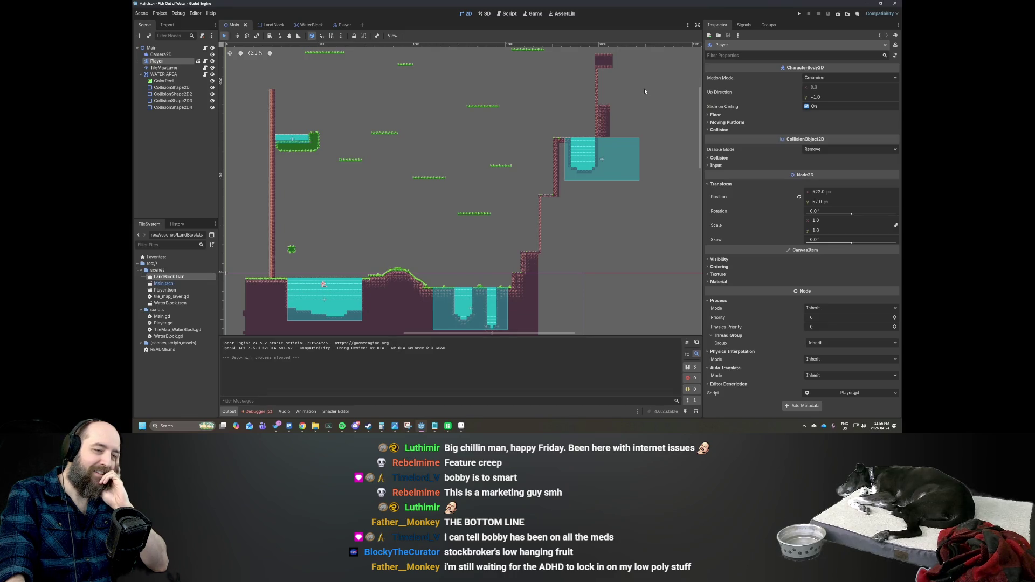
# Switch back to the Trello GAME JAM ROAD MAP board with its Vision, Goals and Milestones lists
pyautogui.moveTo(456, 245)
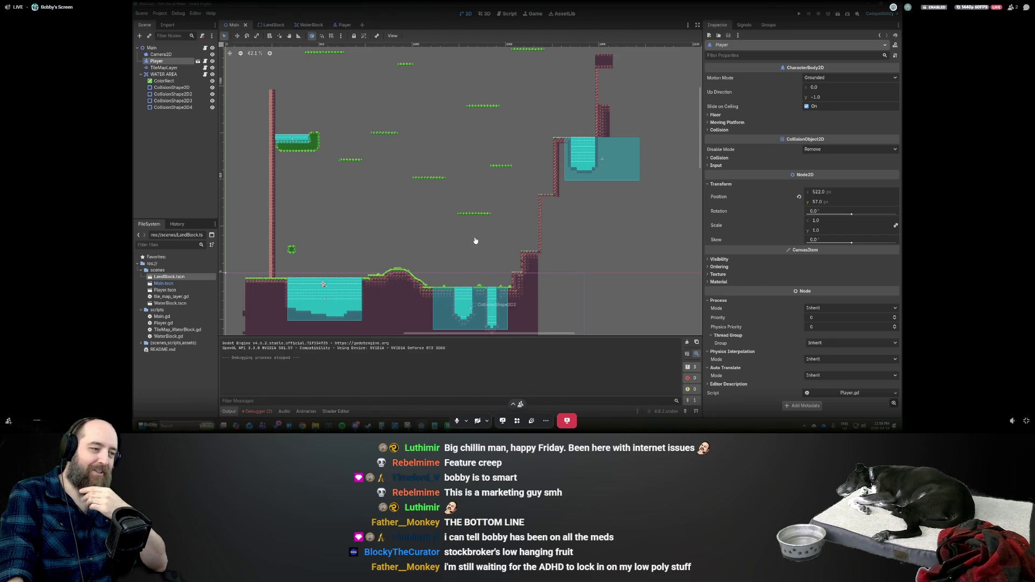
pyautogui.hotkey('alt', 'Tab')
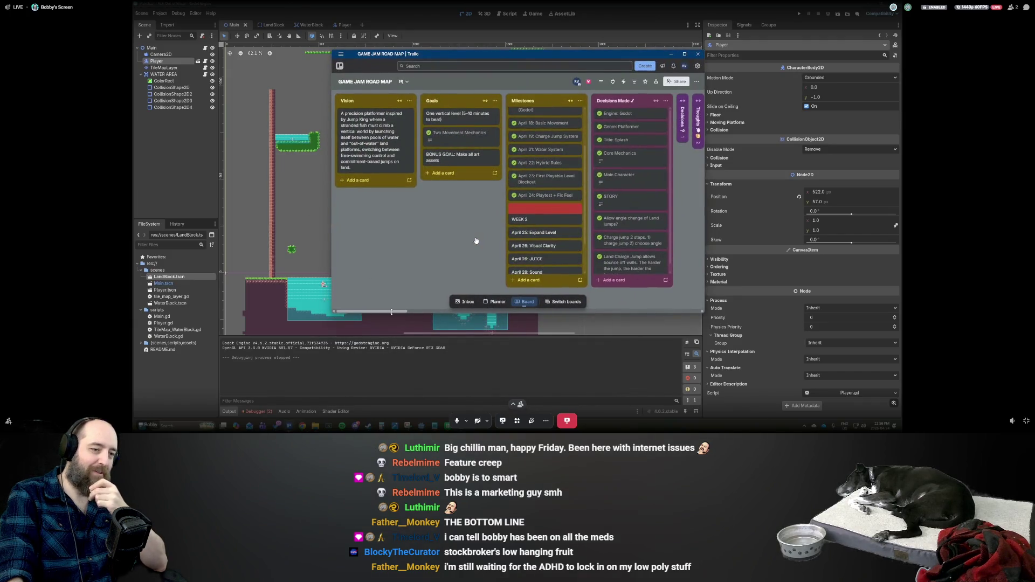
# Scroll the Trello board sideways to reveal more lists as the screen share ends
pyautogui.moveTo(392, 312); pyautogui.dragTo(449, 314)
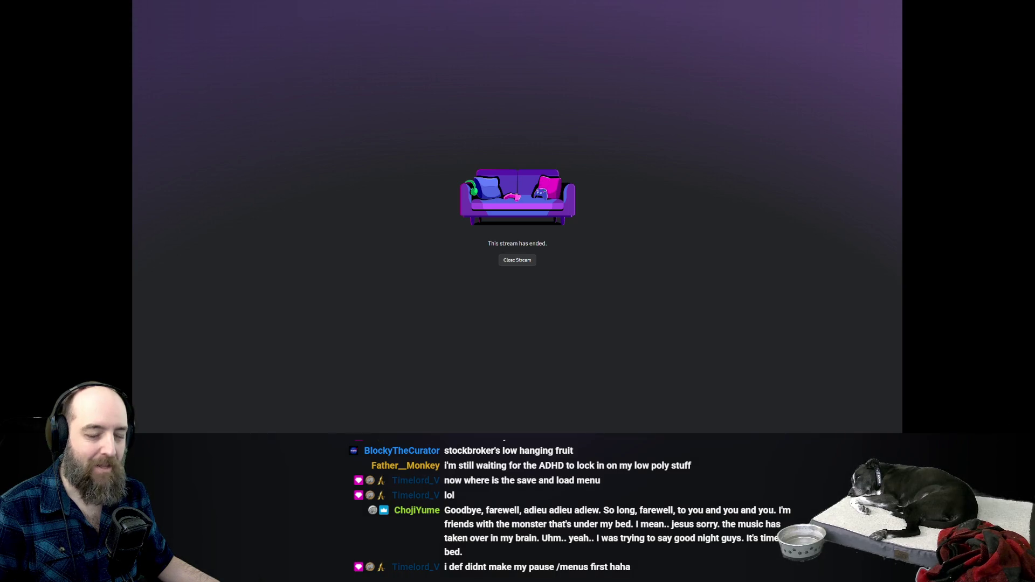
# Close the ended stream in Discord to return to the call
pyautogui.moveTo(602, 154)
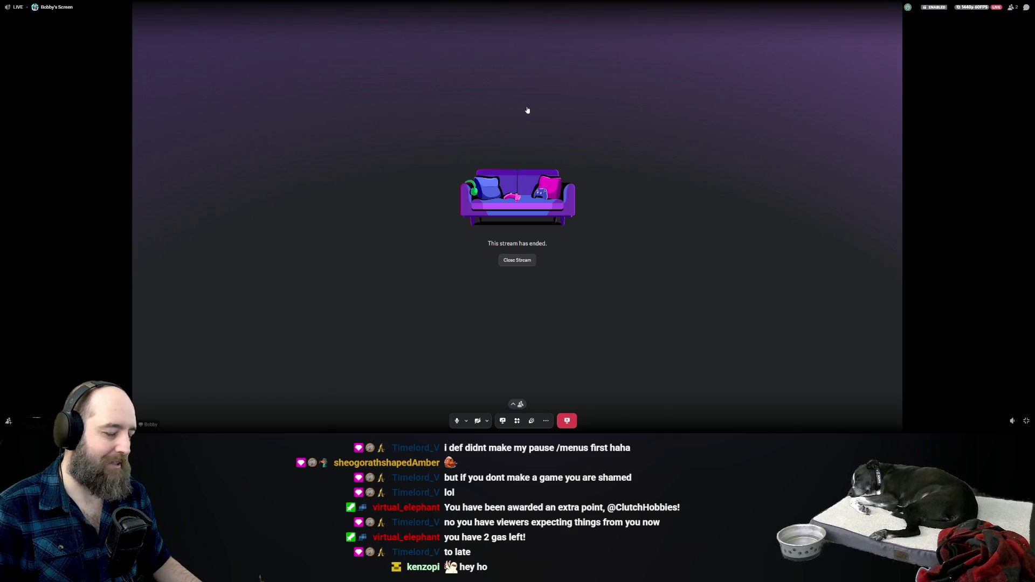
pyautogui.click(535, 143)
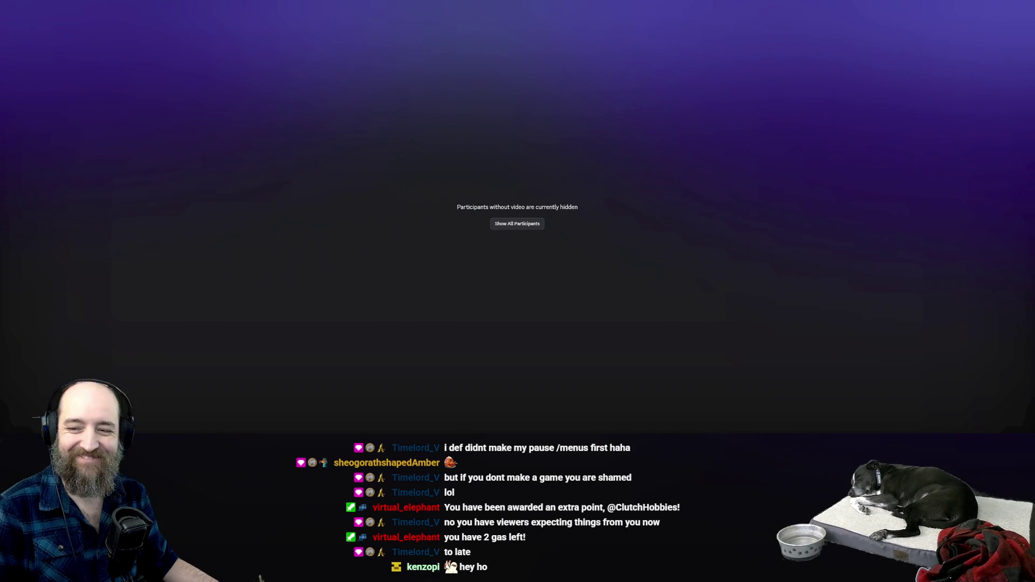
# Leave fullscreen so the Discord server's channel list is visible
pyautogui.moveTo(513, 124)
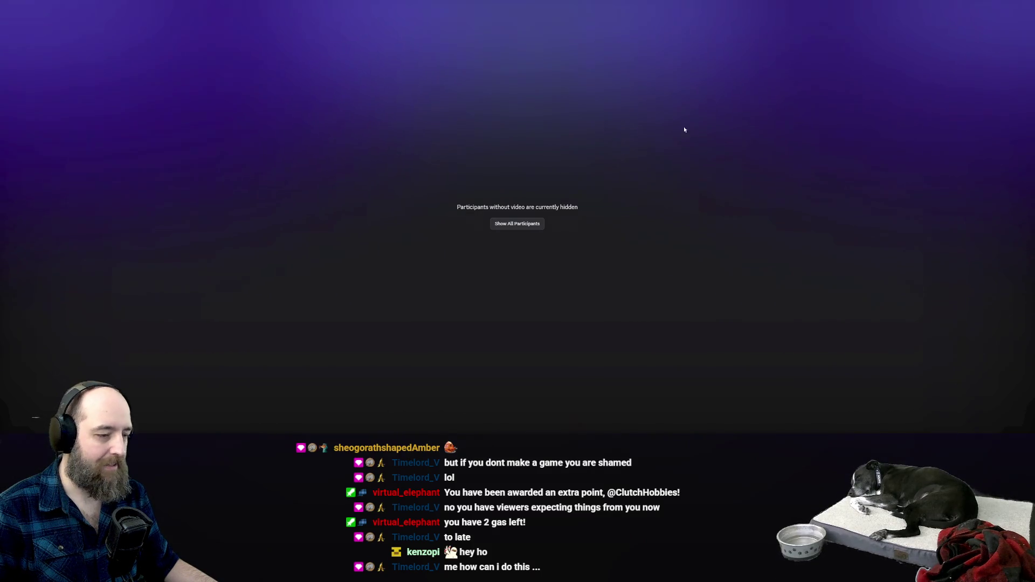
pyautogui.moveTo(658, 131)
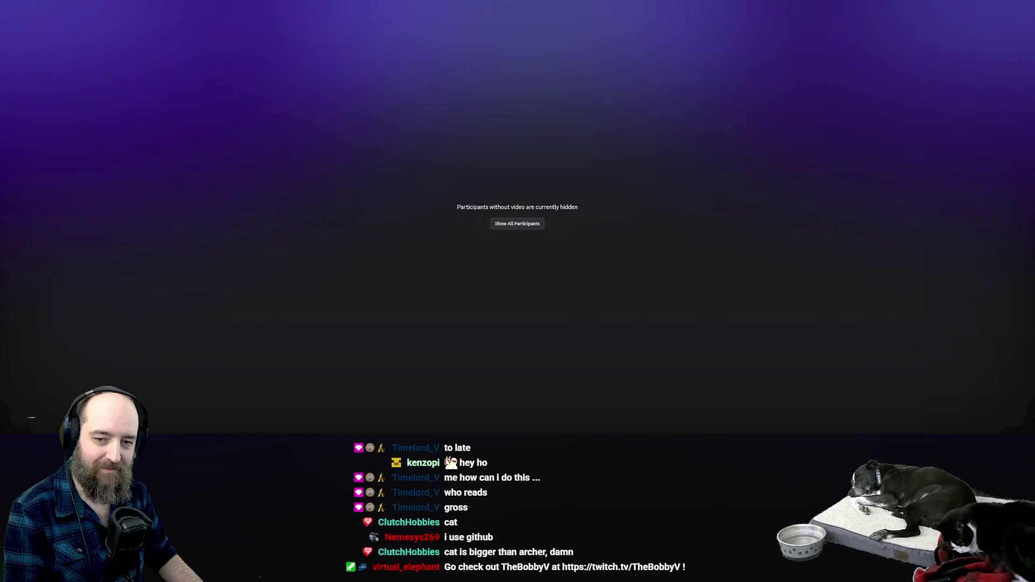
pyautogui.moveTo(744, 241)
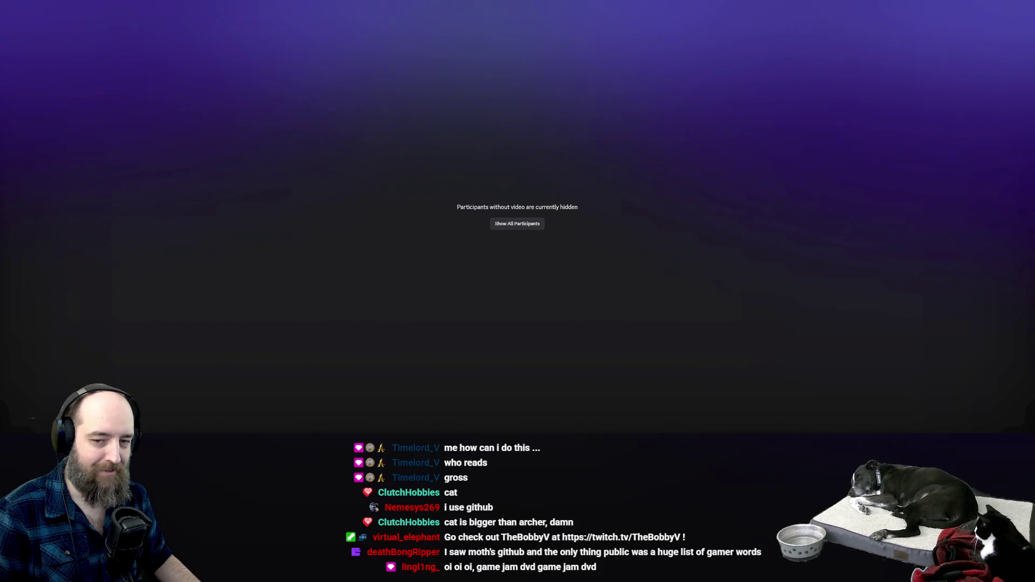
pyautogui.moveTo(688, 193)
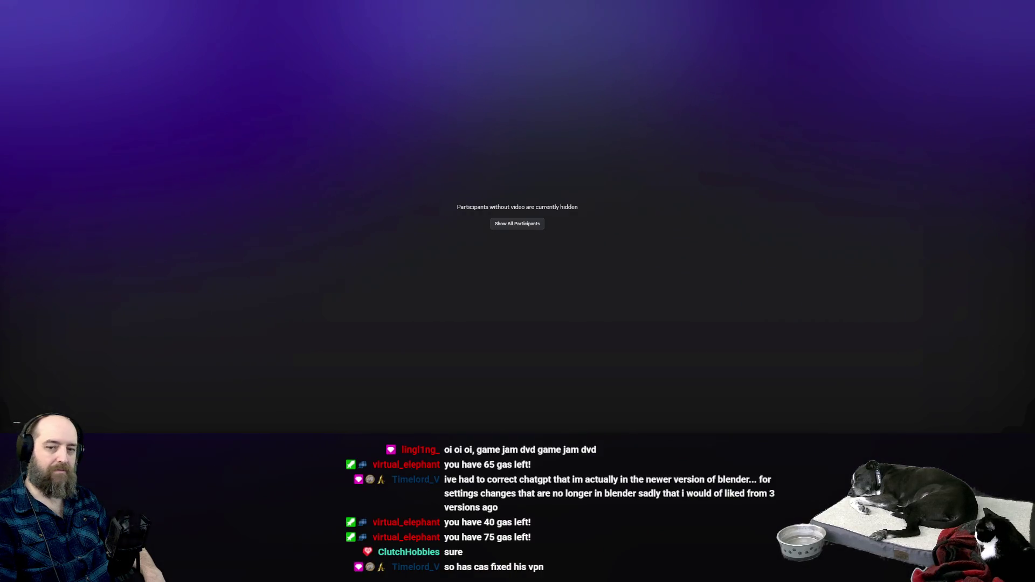
pyautogui.doubleClick(463, 195)
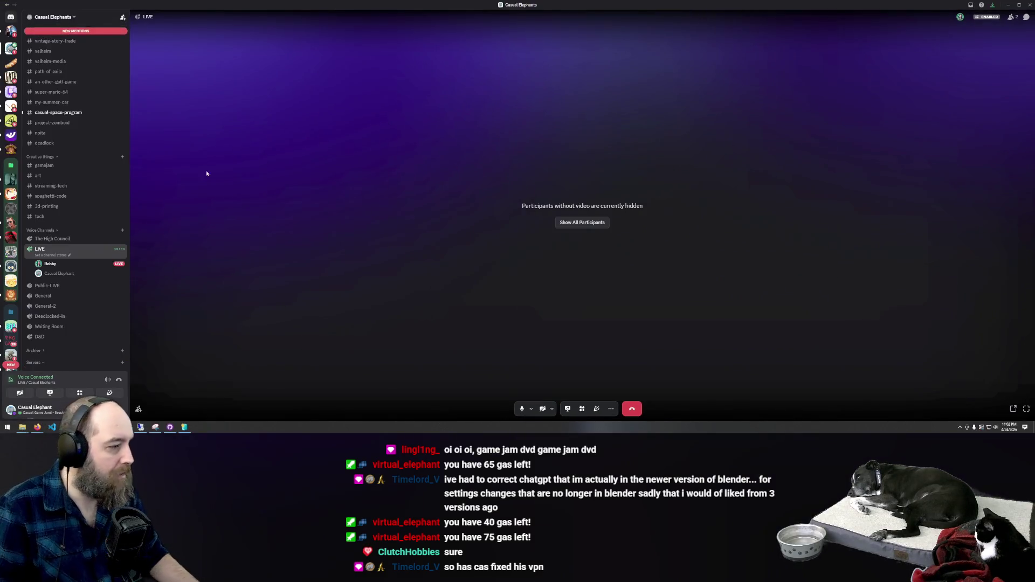
# Open the live-streaming member's profile card and start watching their screen share
pyautogui.click(89, 265)
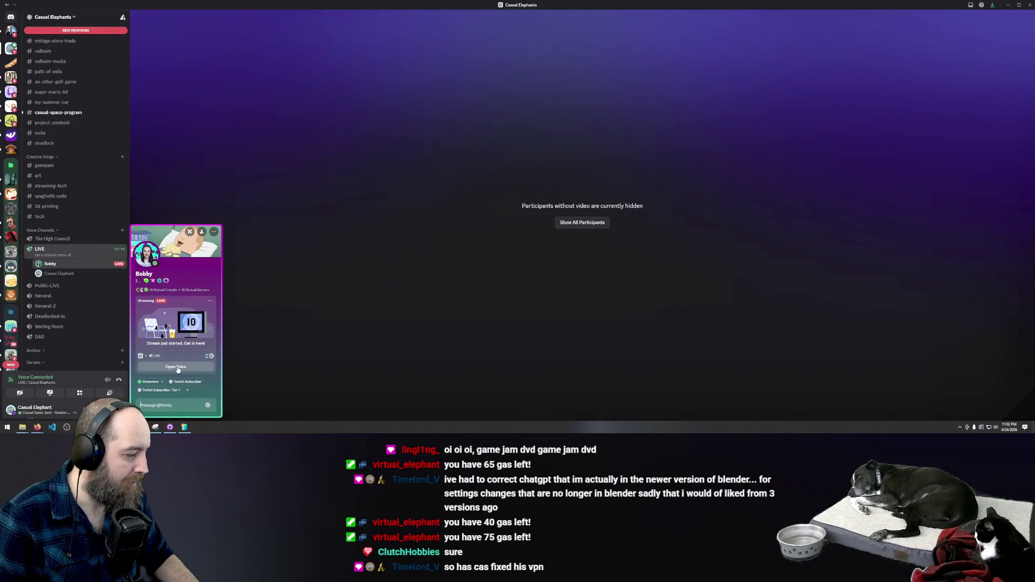
pyautogui.click(178, 368)
pyautogui.click(81, 264)
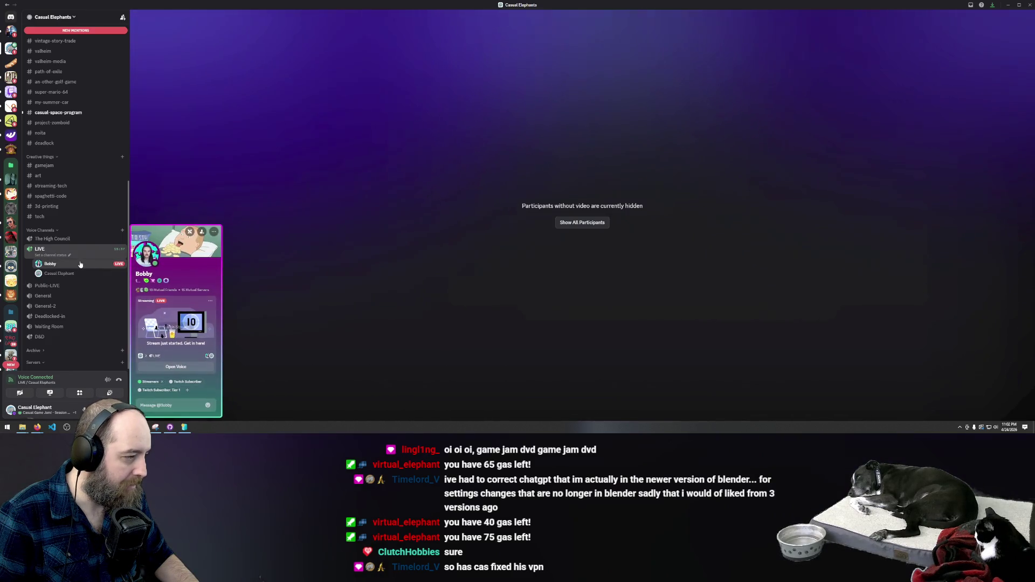
pyautogui.click(108, 266)
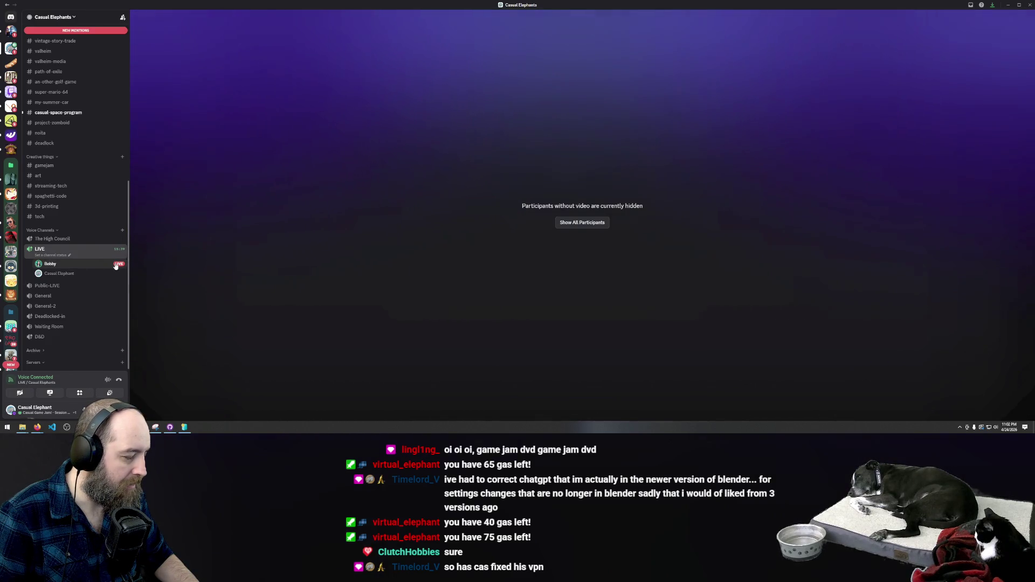
pyautogui.moveTo(110, 271)
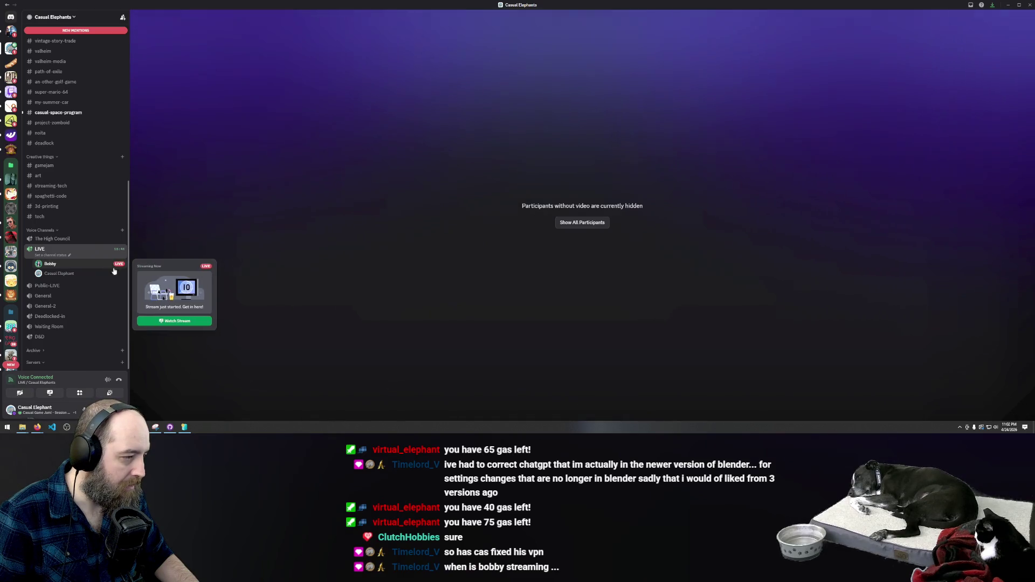
pyautogui.click(175, 324)
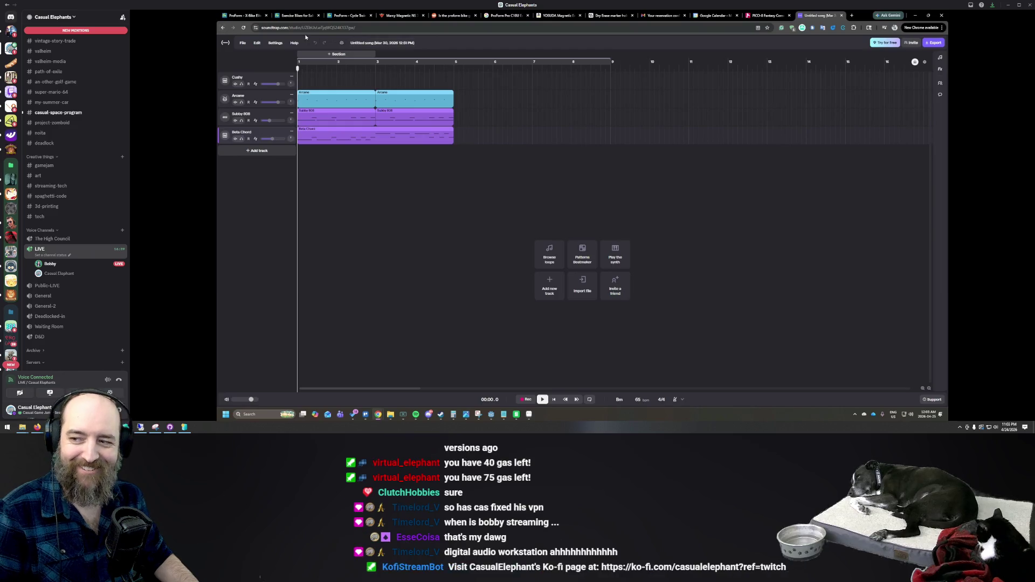
# Watch the member's stream of the music site's Projects page with four untitled songs
pyautogui.moveTo(582, 209)
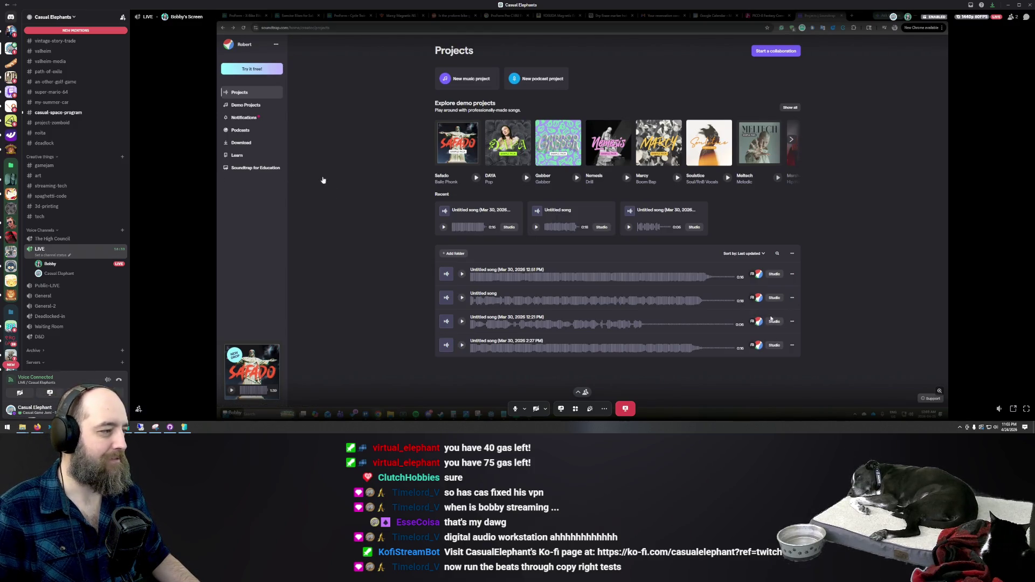
# Keep watching the member's screen share until it ends
pyautogui.scroll(6, 98, 238)
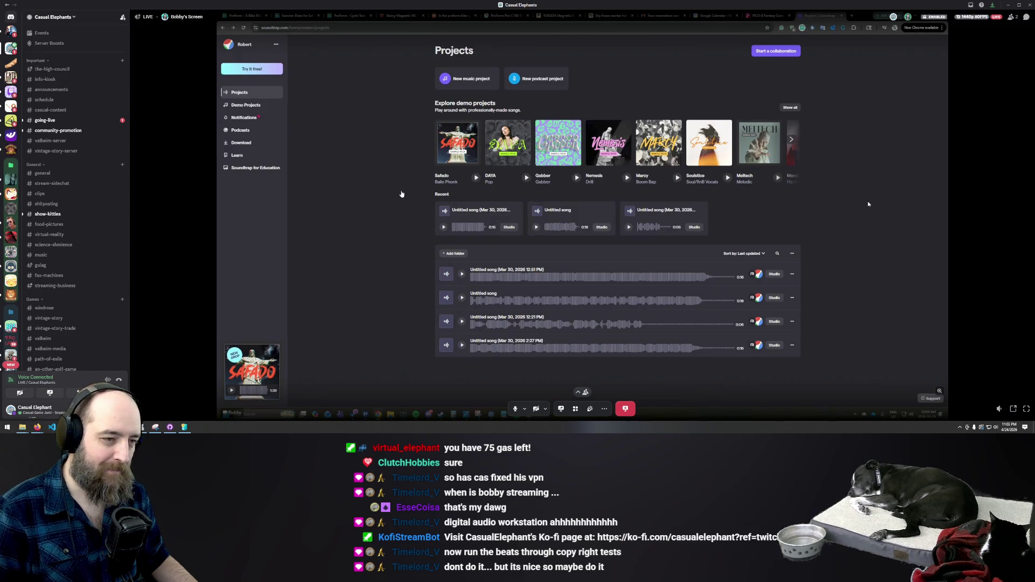
pyautogui.moveTo(399, 194)
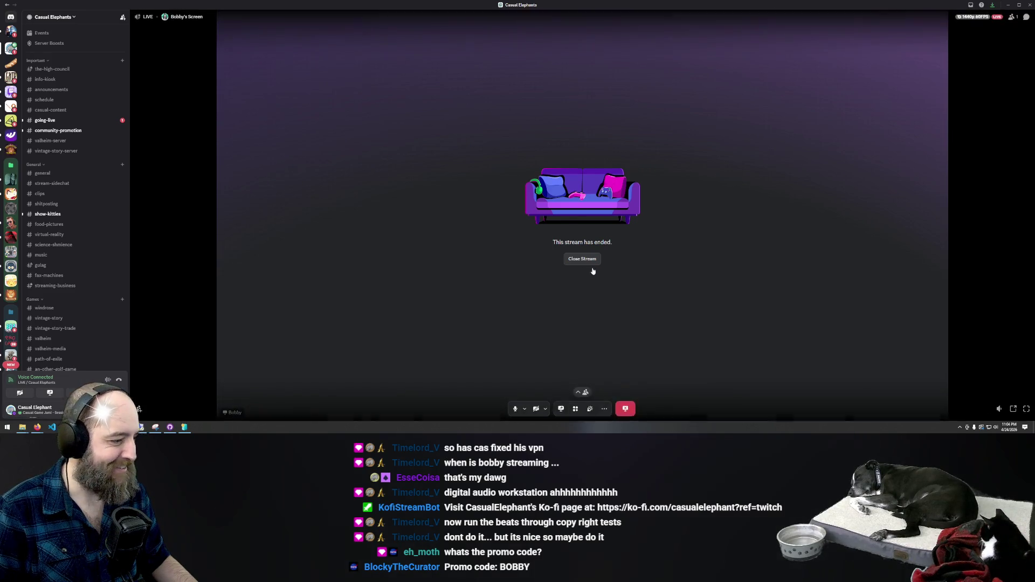
# Close the ended stream, boot the Windows 11 dev environment VM, and return to Godot's floor_loot.gd
pyautogui.click(625, 409)
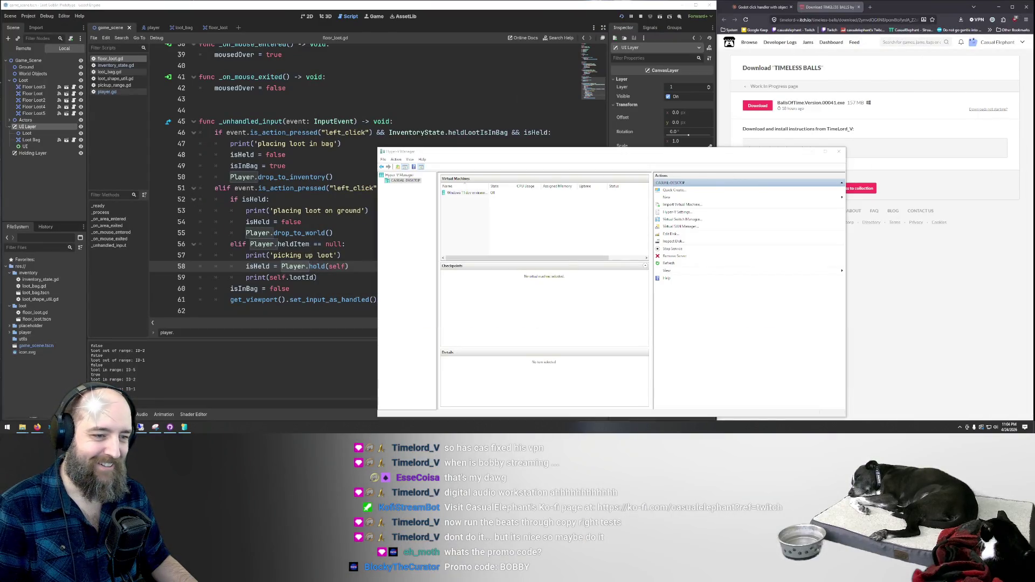
pyautogui.click(473, 194)
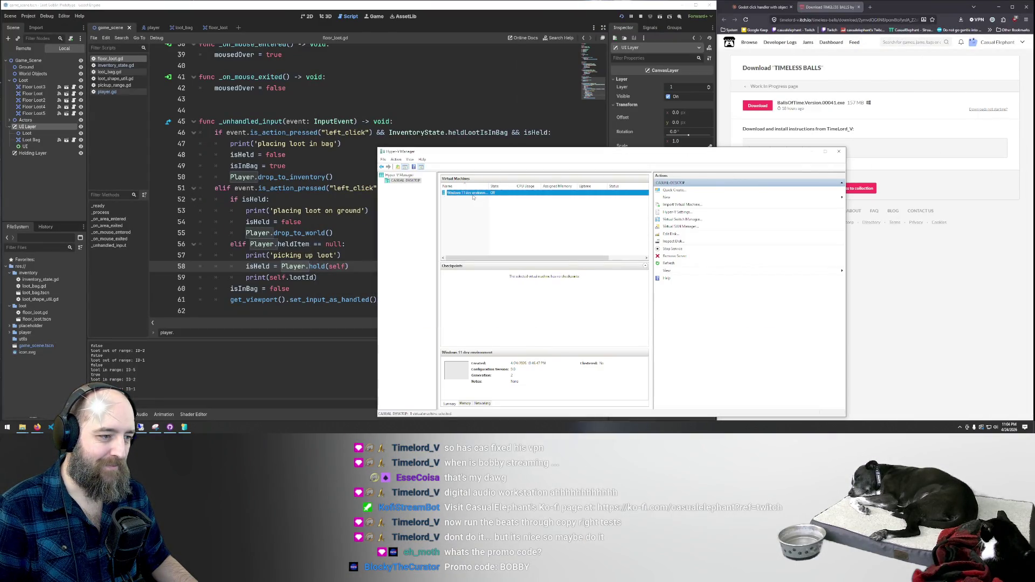
pyautogui.doubleClick(472, 194)
pyautogui.click(292, 145)
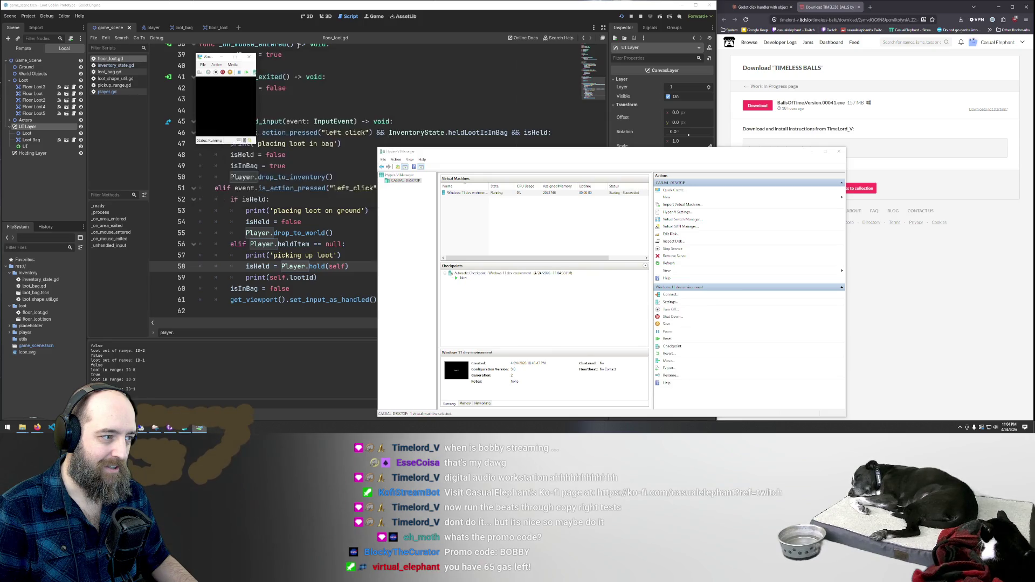
pyautogui.click(811, 151)
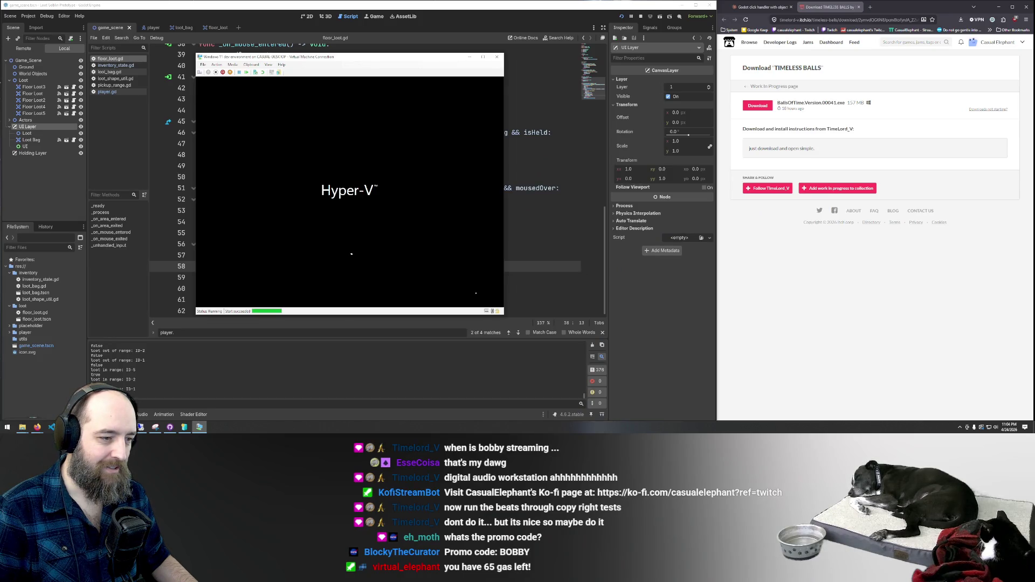
pyautogui.click(648, 347)
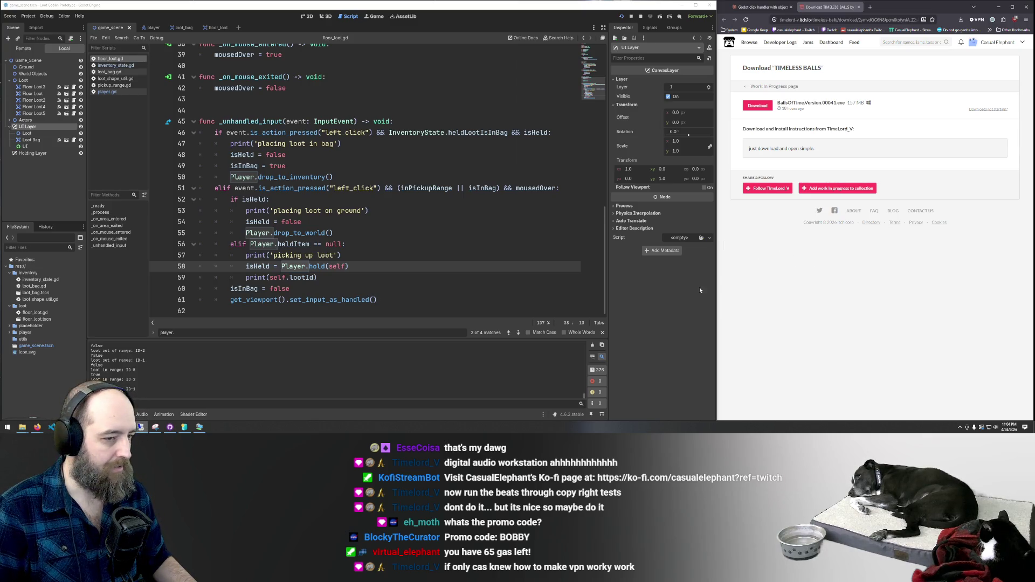
# Run the game with F5, drop loot into the Loot Bag, then take it back out
pyautogui.click(754, 7)
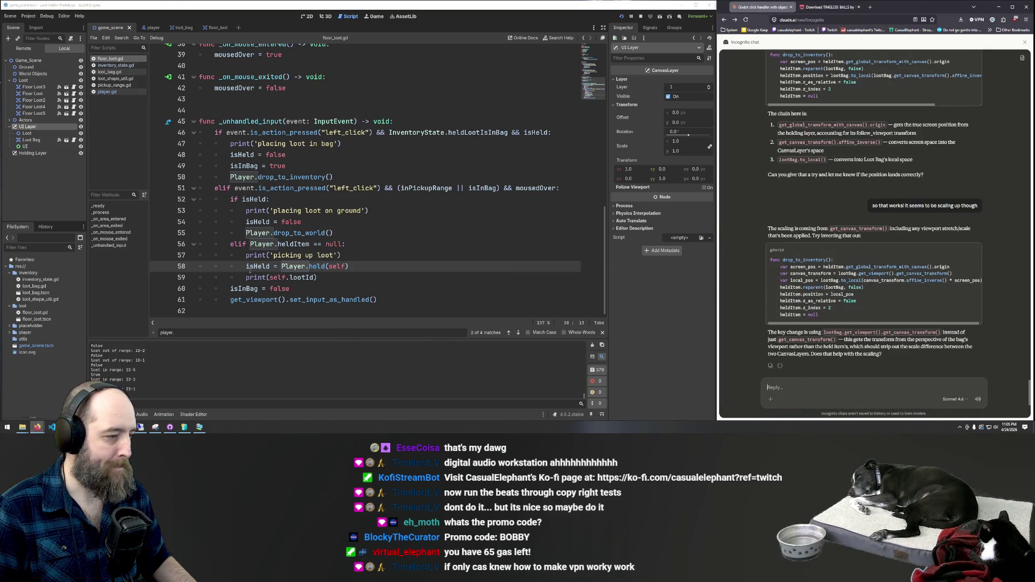
pyautogui.click(421, 233)
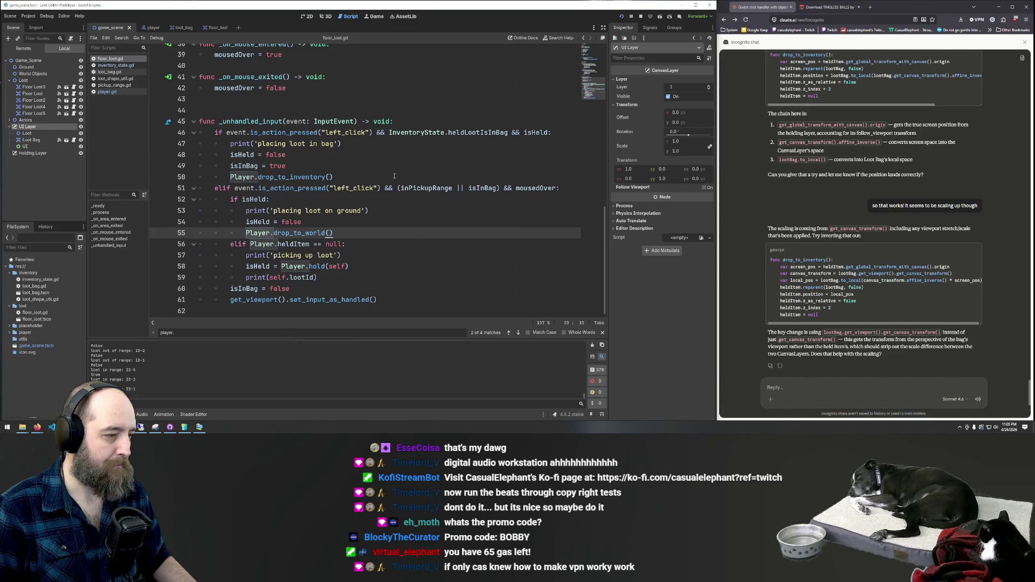
pyautogui.press('F5')
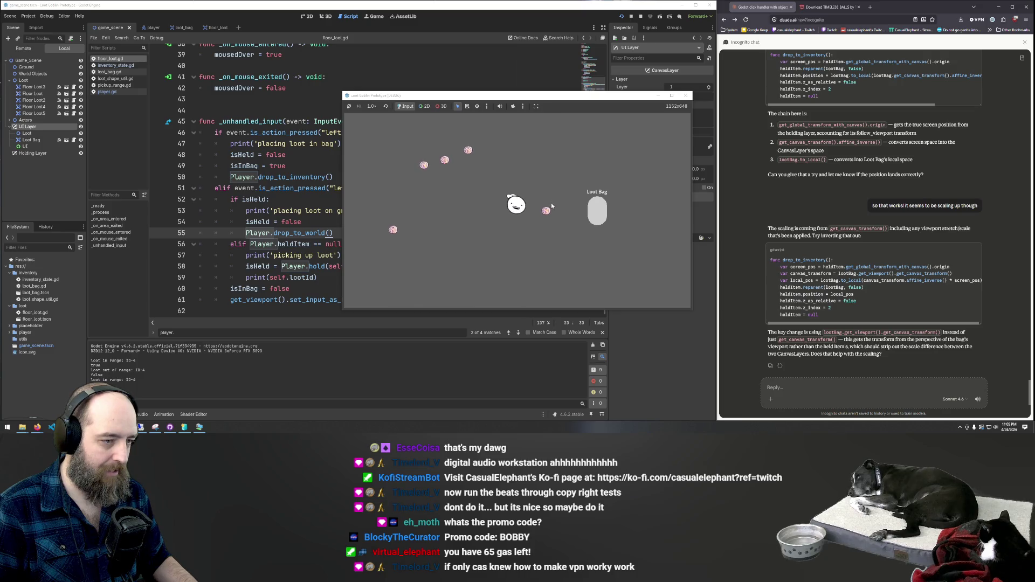
pyautogui.click(550, 206)
pyautogui.click(599, 222)
pyautogui.press('a')
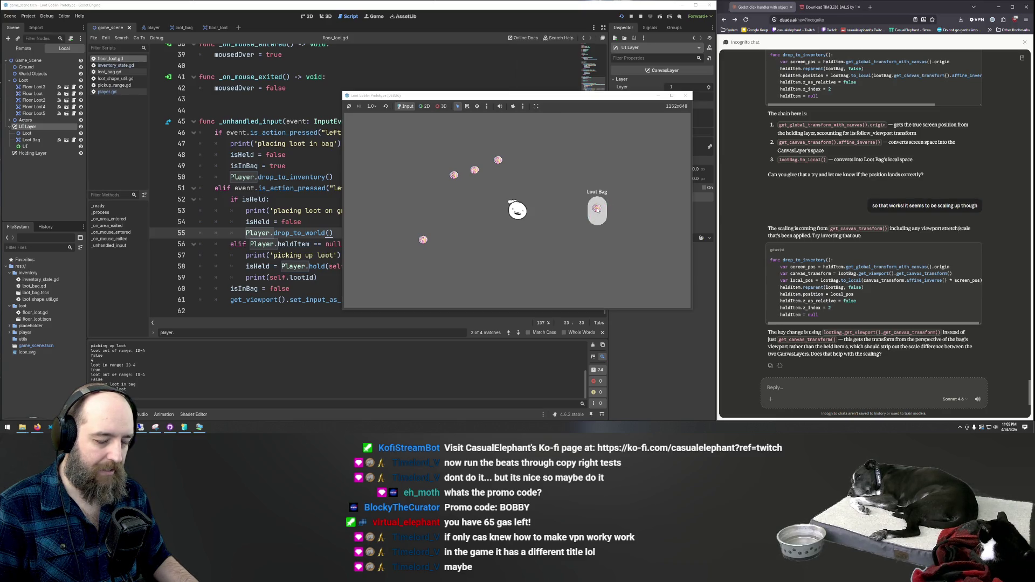
pyautogui.click(596, 208)
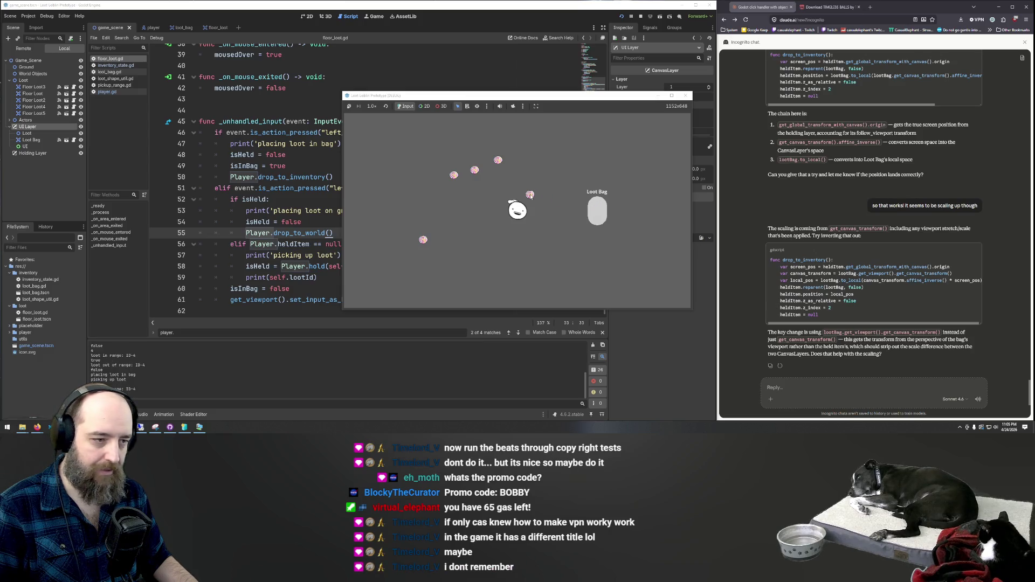
pyautogui.click(534, 199)
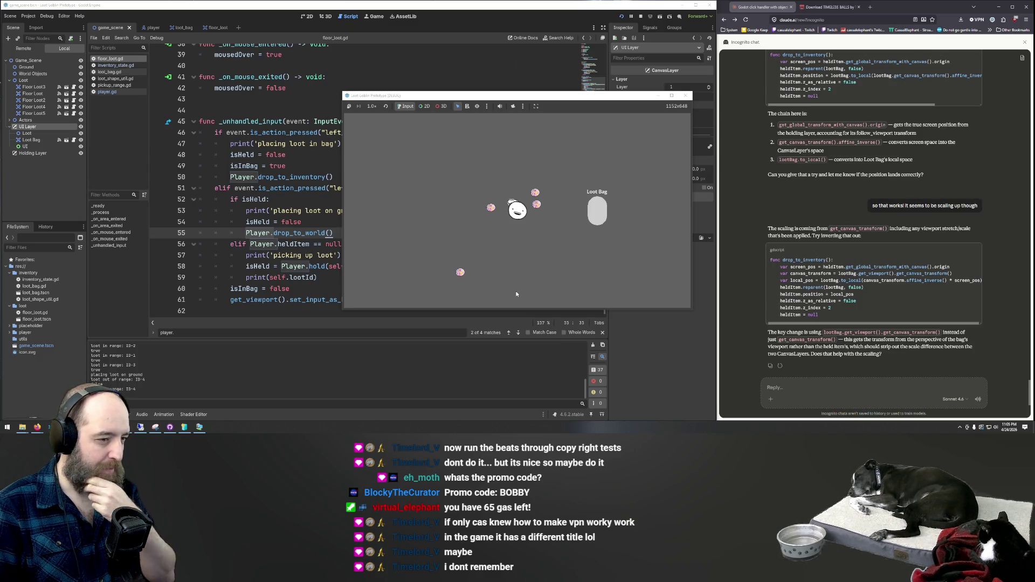
# Review the floor_loot.gd script, then bring up the VM-created confirmation window
pyautogui.click(328, 179)
pyautogui.scroll(12, 345, 177)
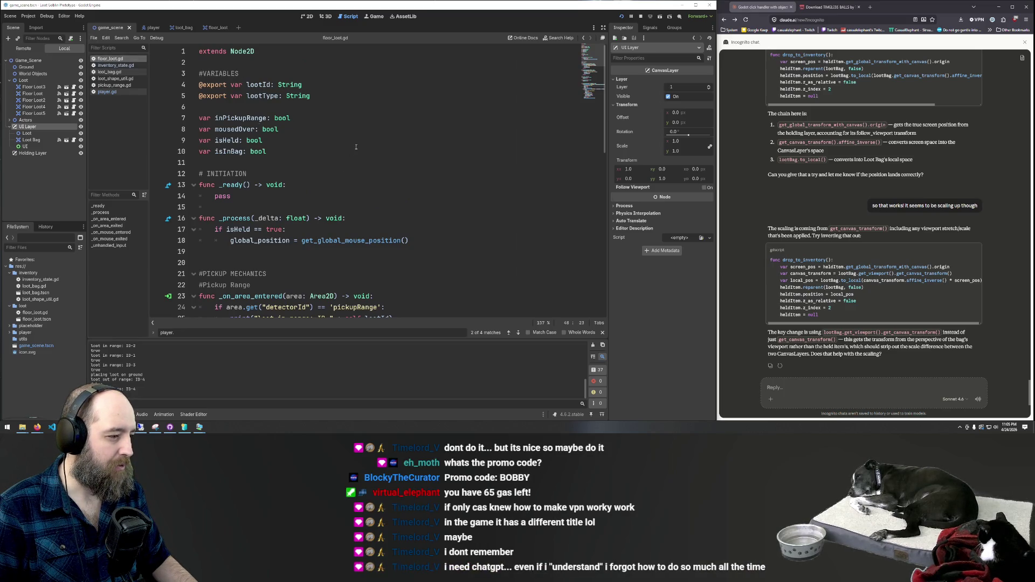
pyautogui.scroll(-5, 355, 149)
pyautogui.scroll(-5, 354, 149)
pyautogui.scroll(10, 345, 149)
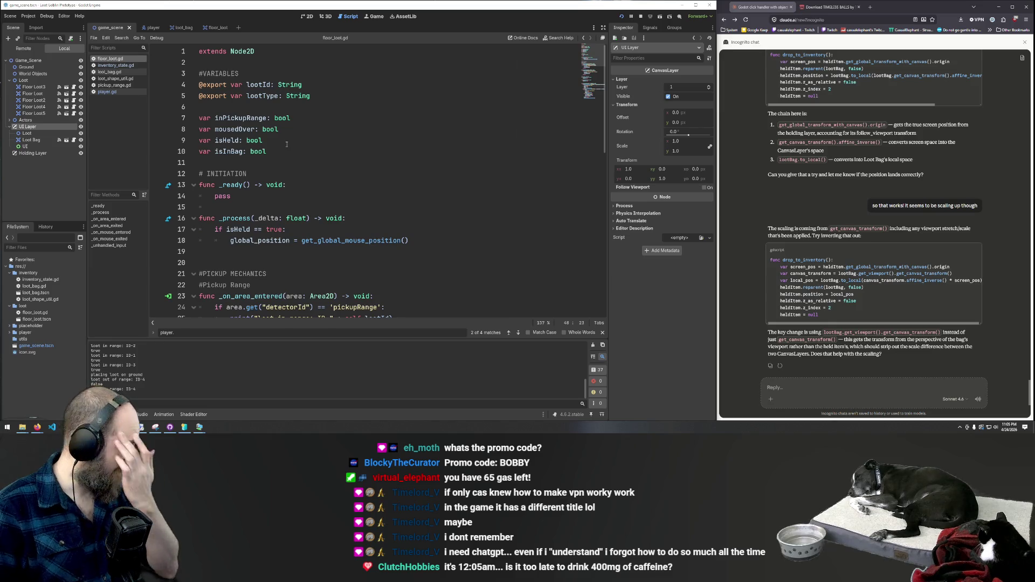
pyautogui.scroll(-10, 286, 143)
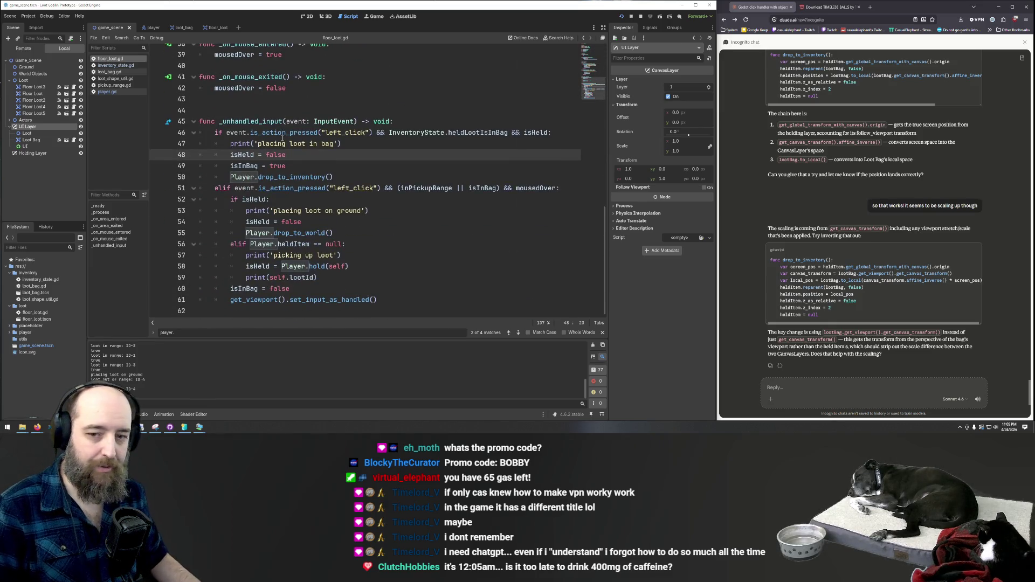
pyautogui.moveTo(283, 133)
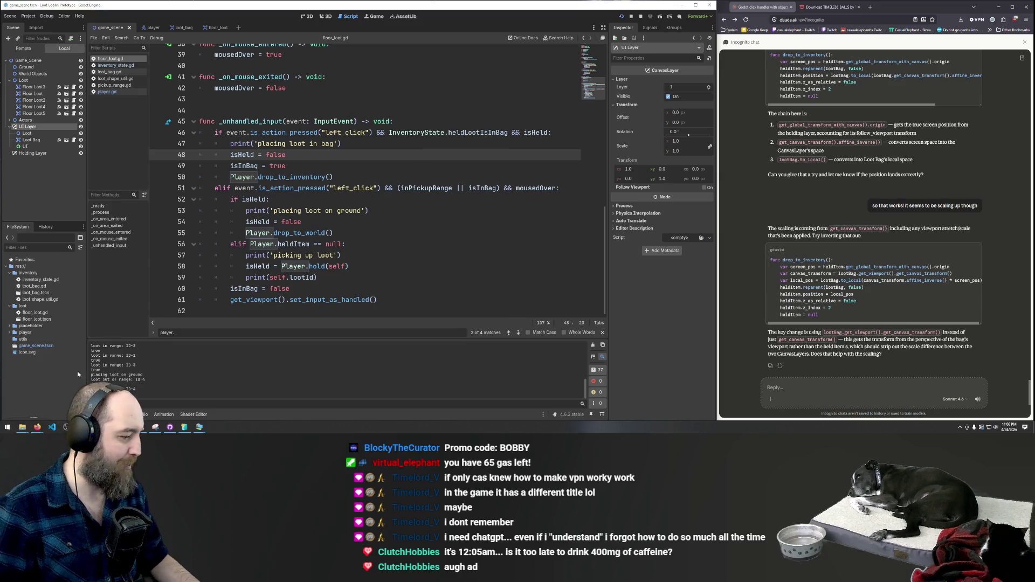
pyautogui.click(183, 427)
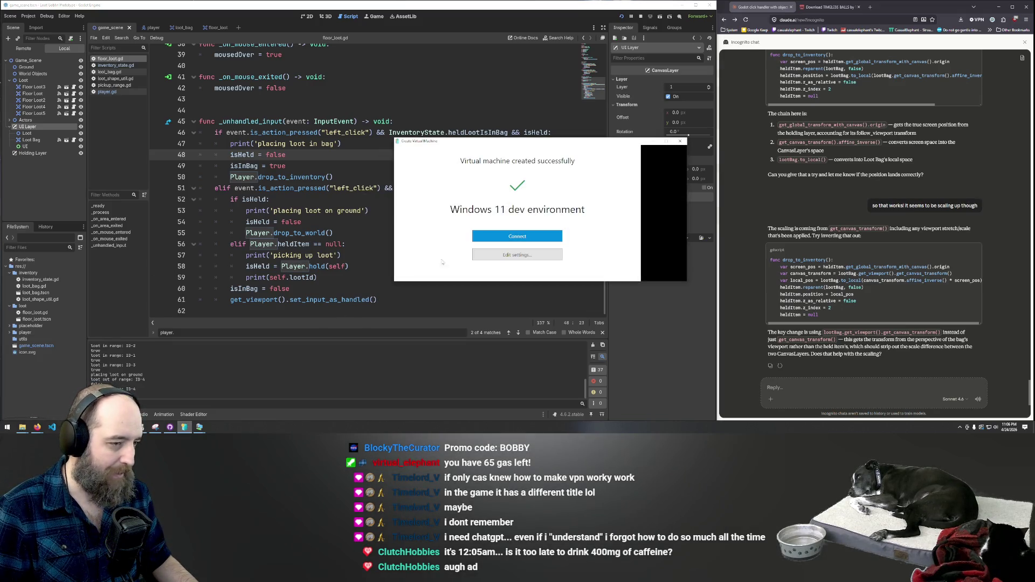
# Connect to the new Windows 11 VM and launch the game build from its desktop
pyautogui.click(521, 240)
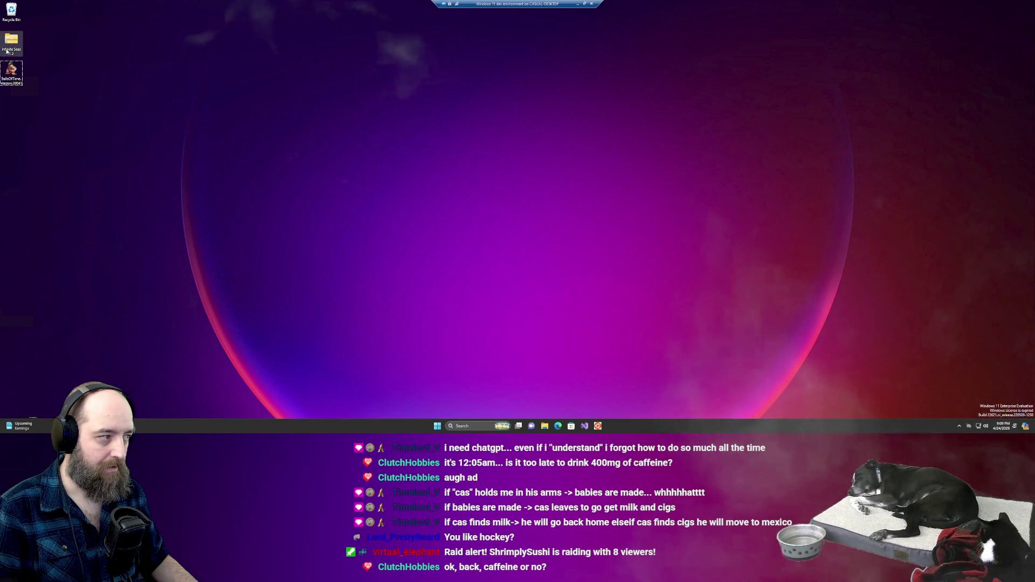
pyautogui.doubleClick(16, 73)
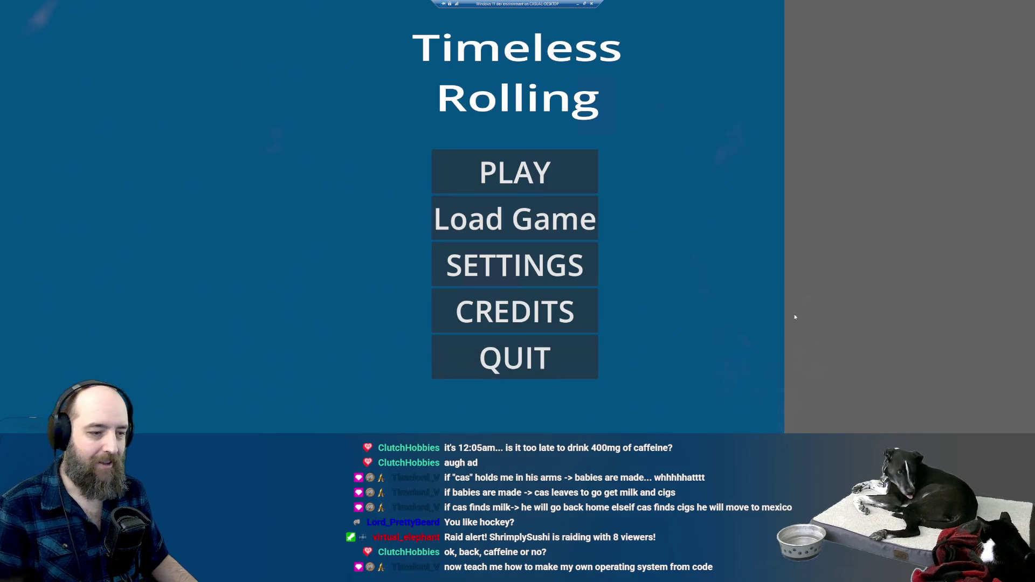
# Minimize the running Timeless Rolling VM session to return to the local desktop
pyautogui.hotkey('alt', 'Tab')
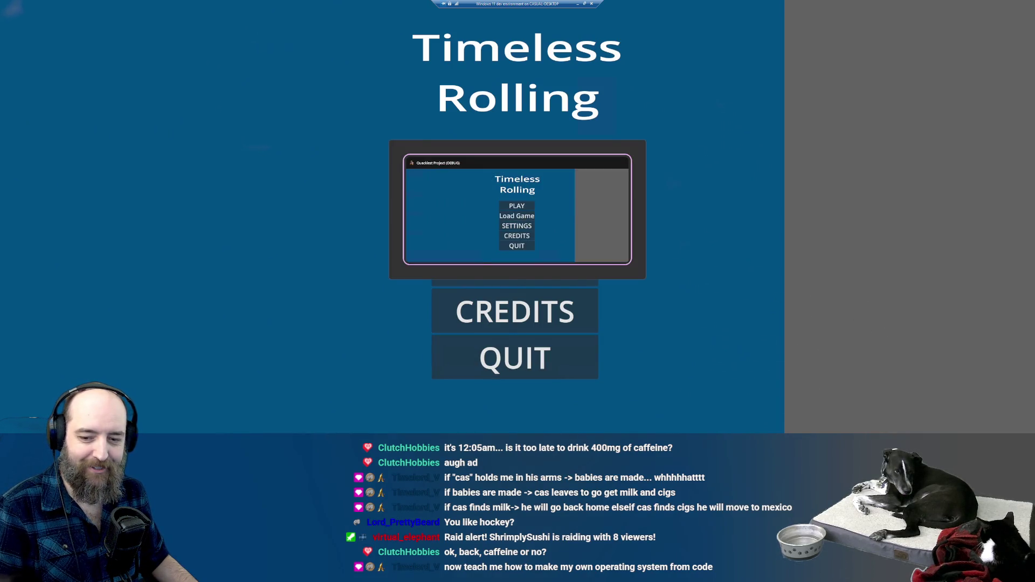
pyautogui.click(575, 4)
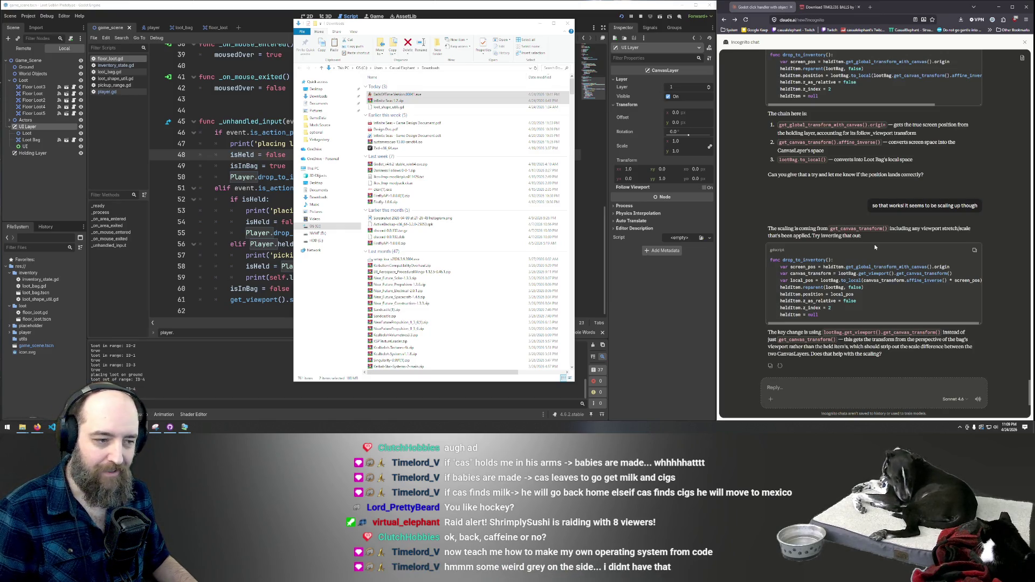
# Close the file browser, bring the Windows 11 VM forward and start a new Timeless Rolling game
pyautogui.click(571, 25)
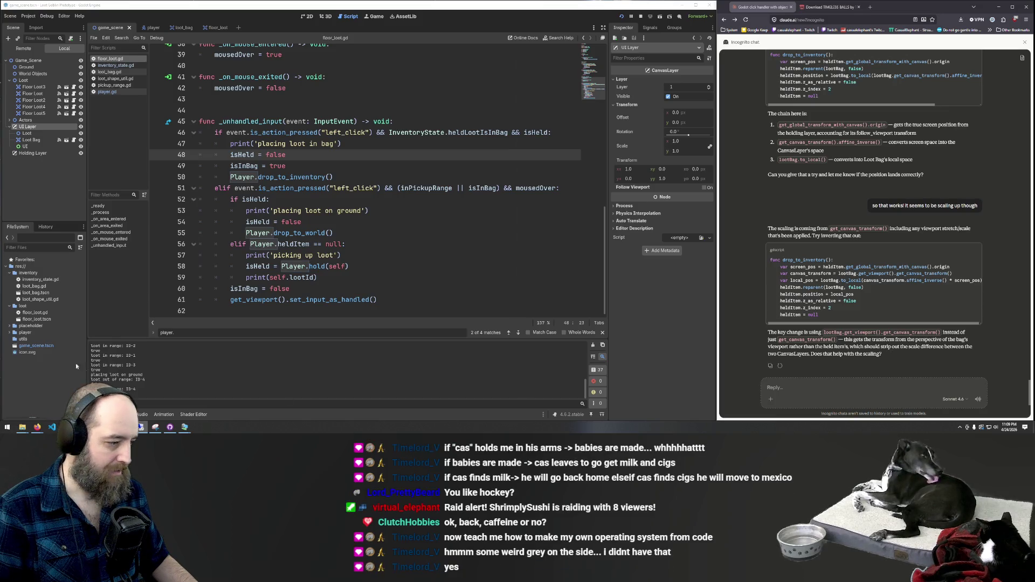
pyautogui.moveTo(184, 428)
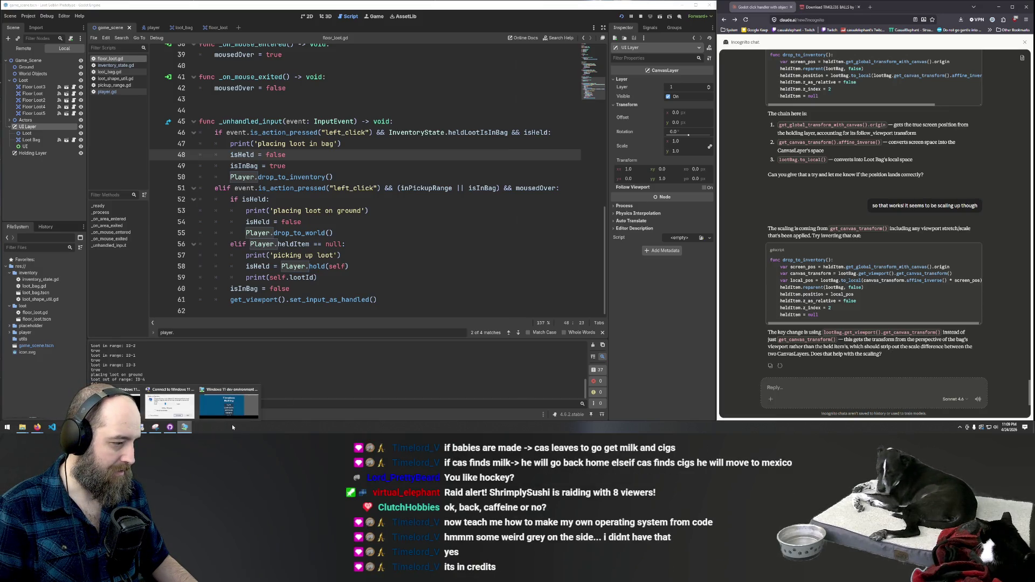
pyautogui.click(229, 404)
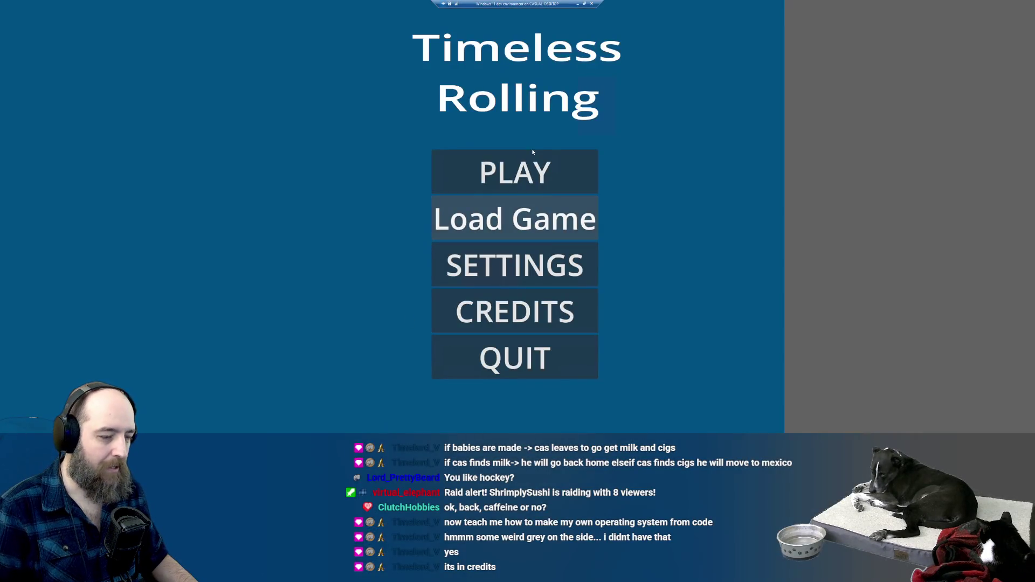
pyautogui.click(536, 176)
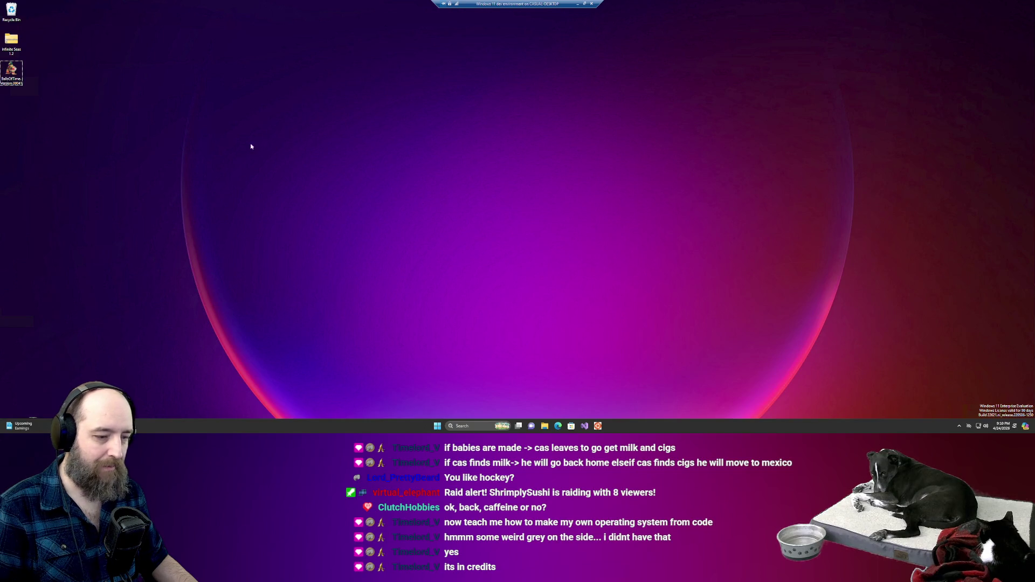
pyautogui.doubleClick(15, 68)
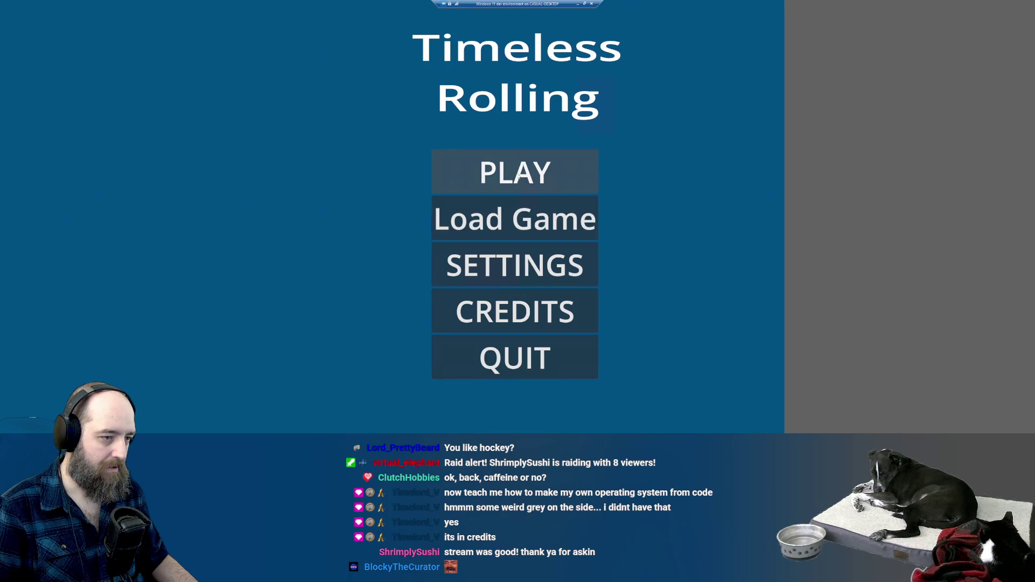
pyautogui.click(518, 176)
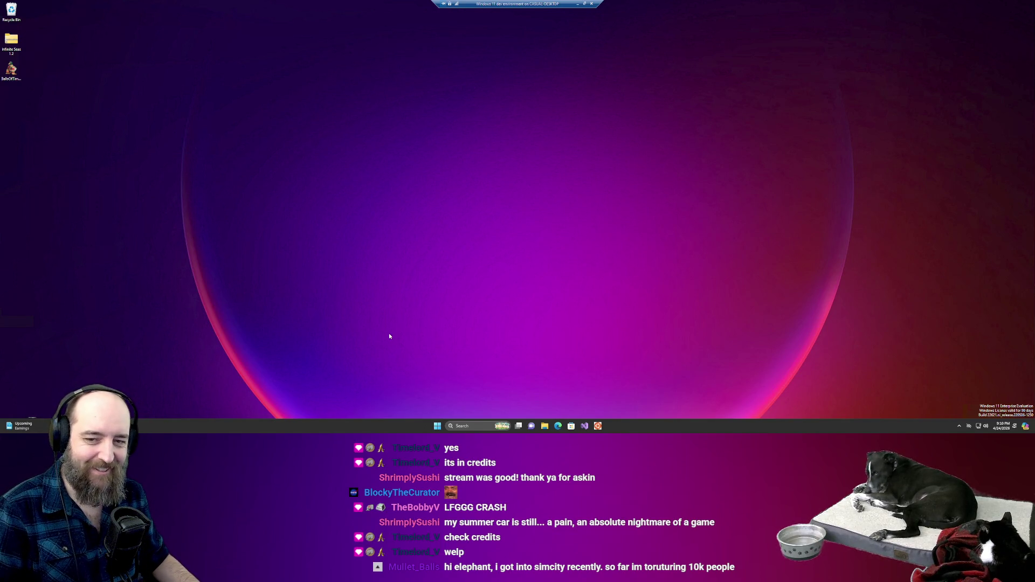
pyautogui.click(11, 73)
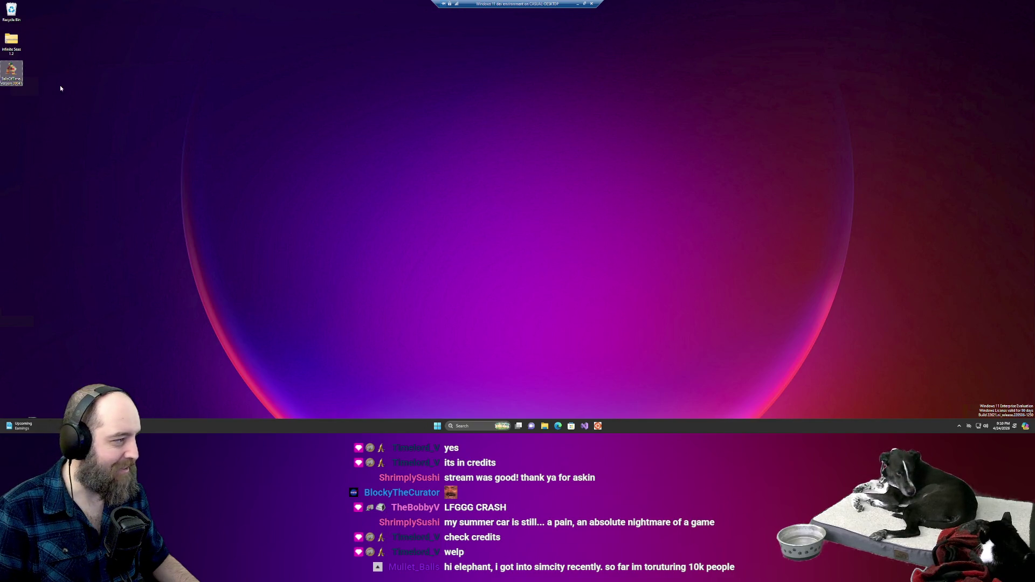
# Relaunch BallsOfTime, check its Credits and Load Game screens, start a game, then minimize the VM
pyautogui.doubleClick(19, 80)
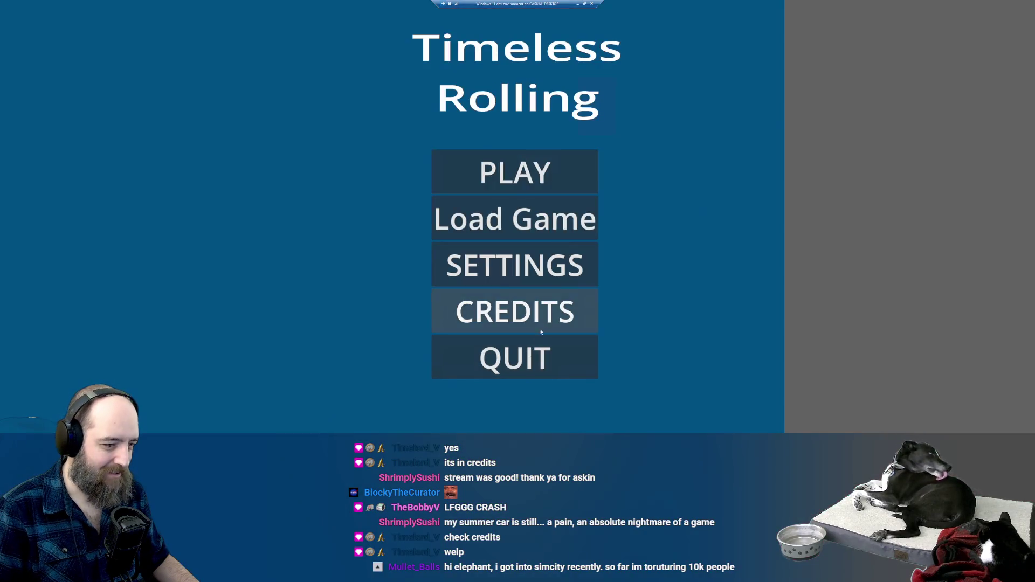
pyautogui.click(494, 319)
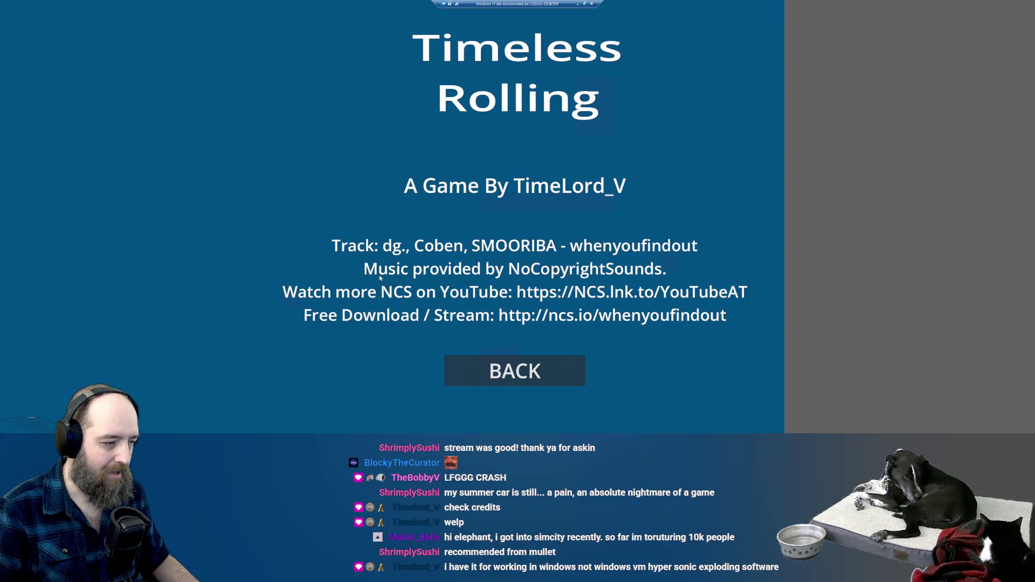
pyautogui.click(515, 371)
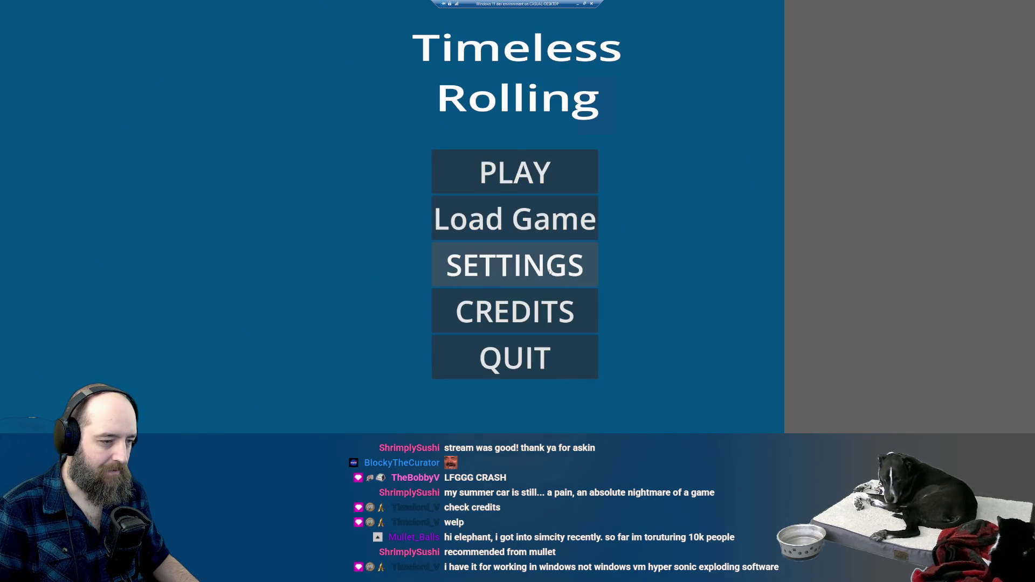
pyautogui.click(503, 232)
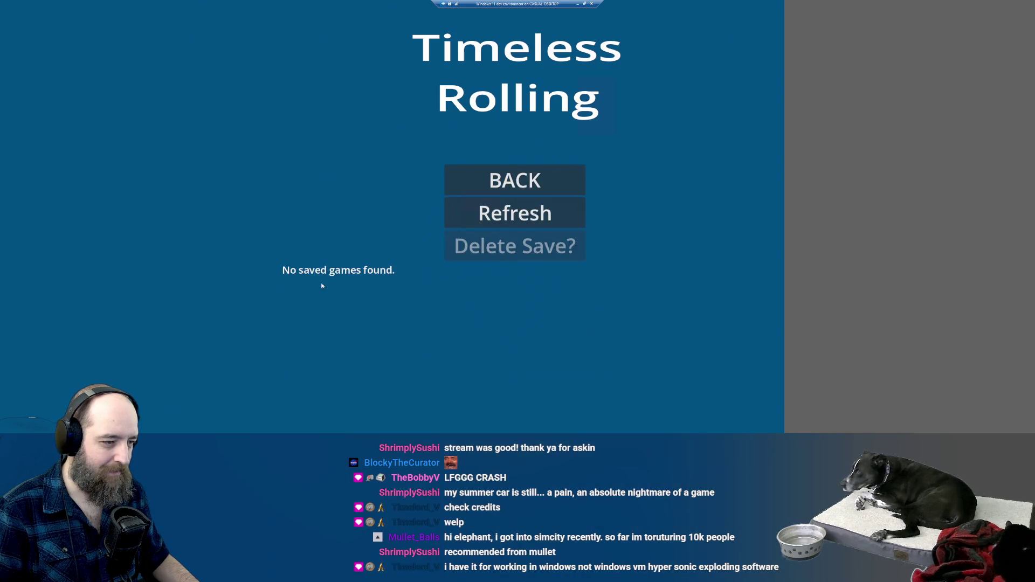
pyautogui.click(515, 188)
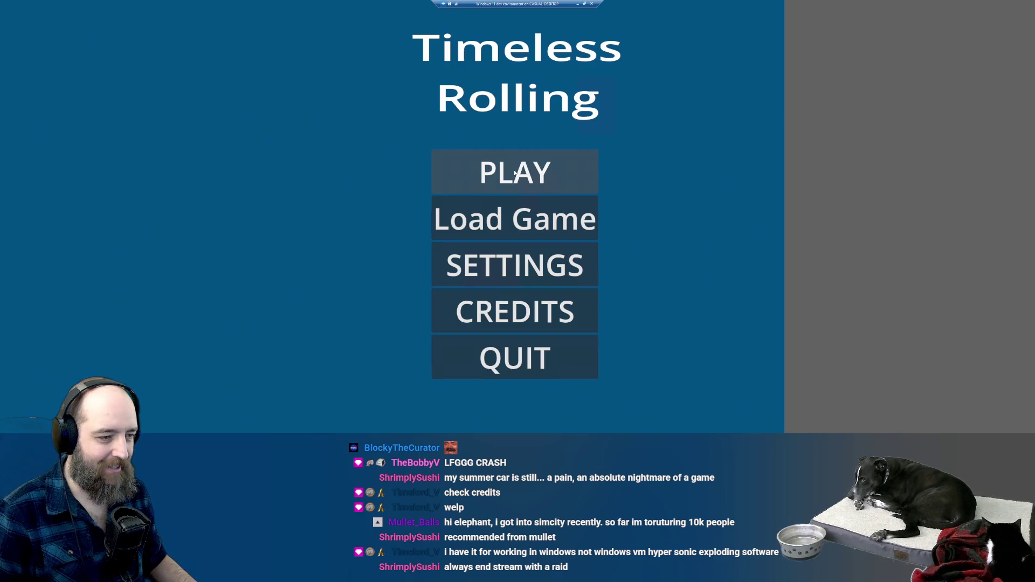
pyautogui.click(512, 154)
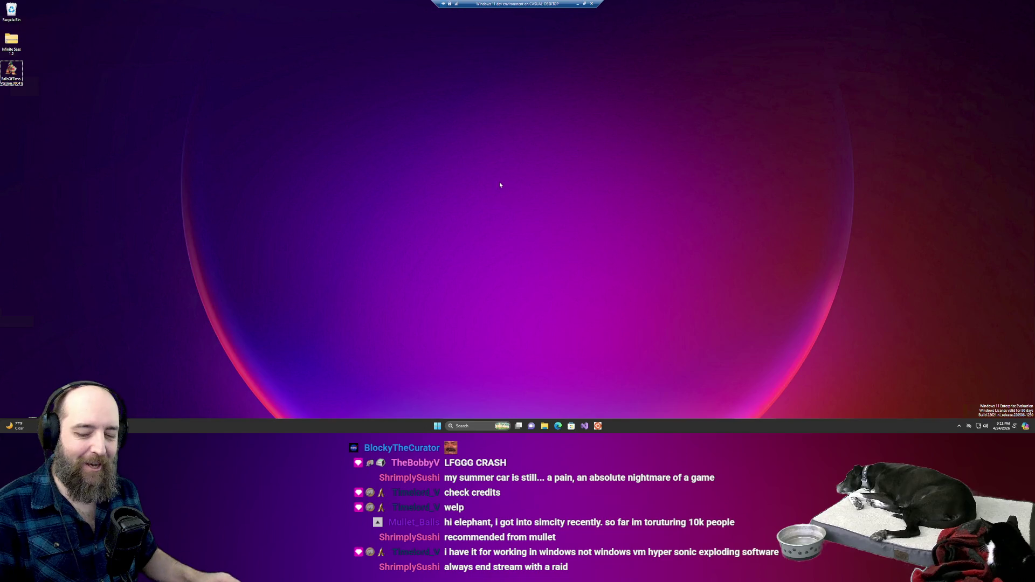
pyautogui.click(578, 3)
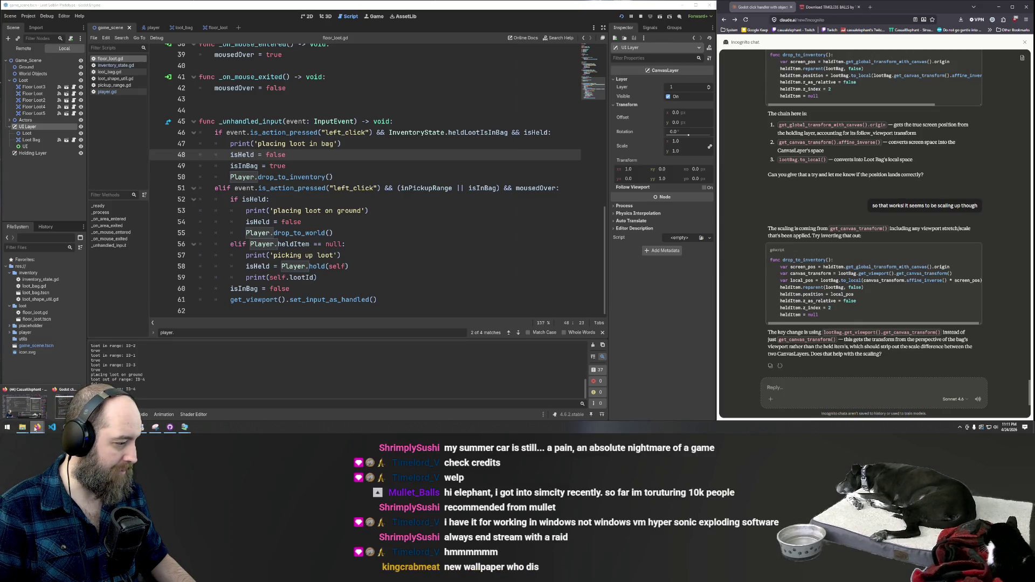
# Search 'godot export for web' in a new Firefox tab
pyautogui.moveTo(35, 429)
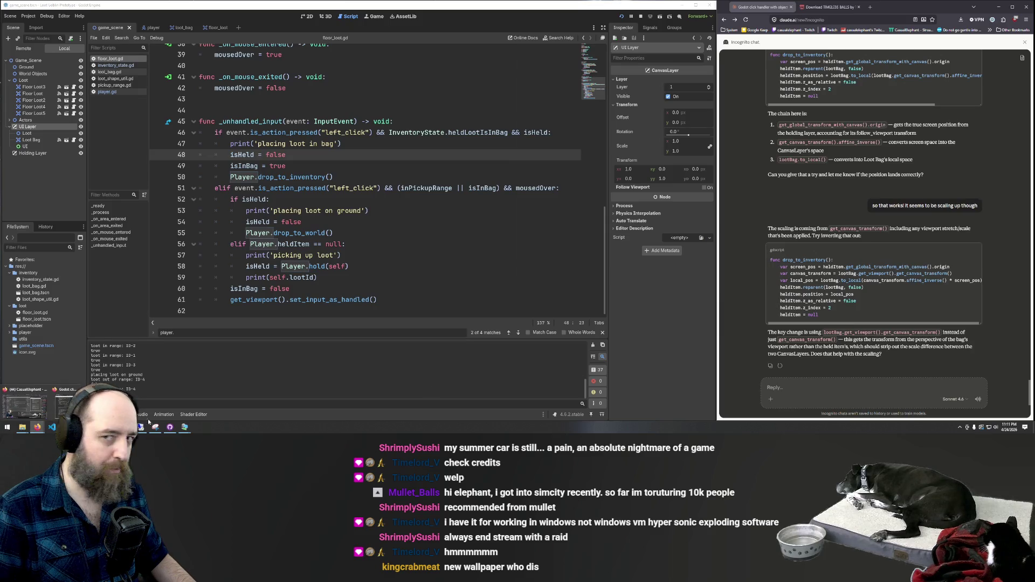
pyautogui.click(868, 8)
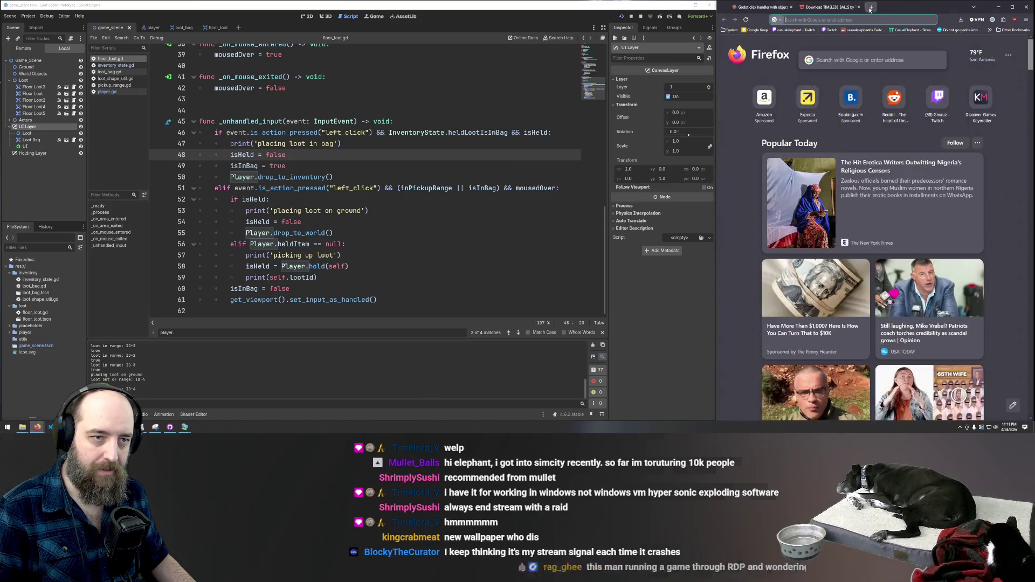
pyautogui.write('godot export for web')
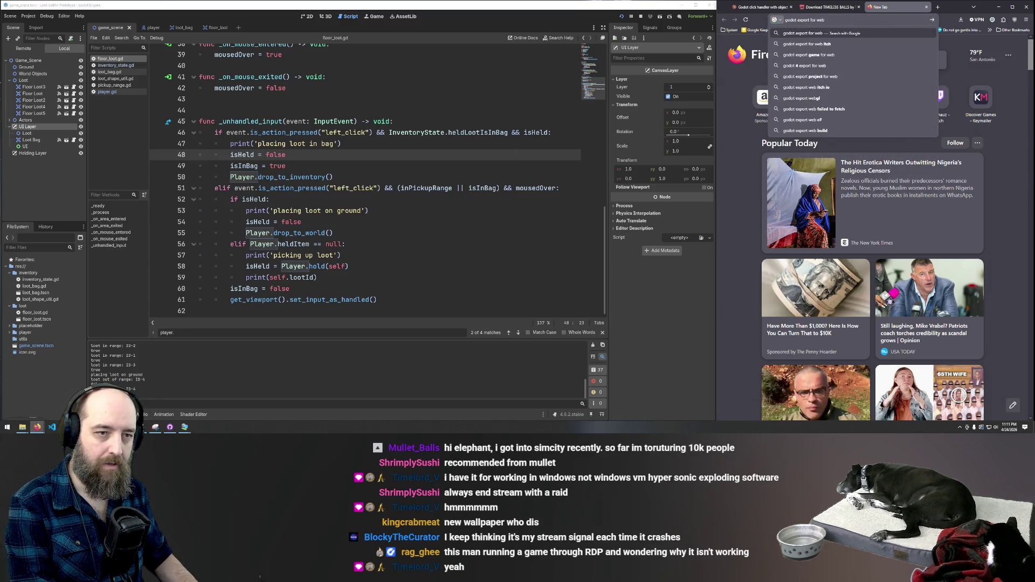
pyautogui.press('Return')
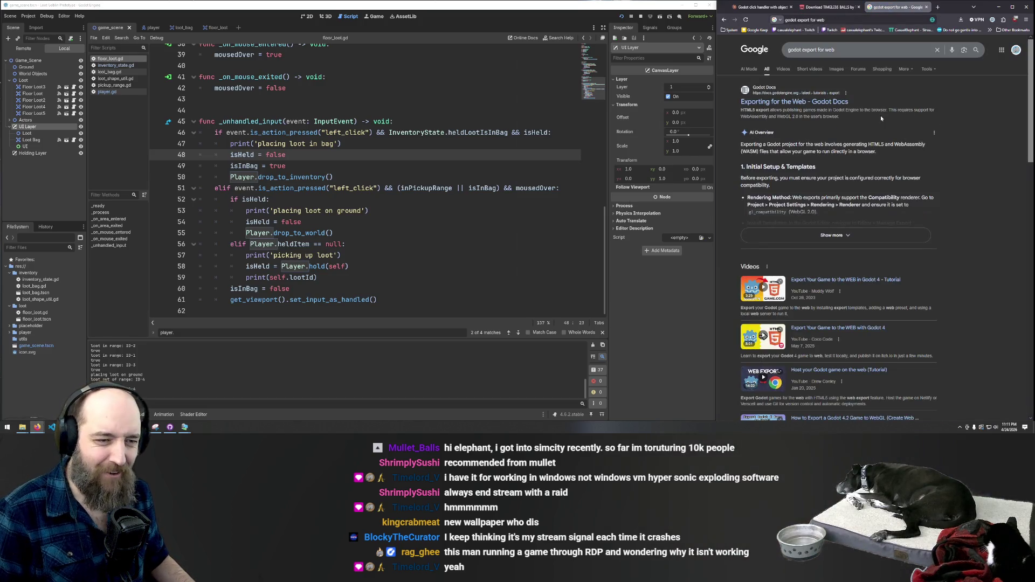
# Open the Godot docs page 'Exporting for the Web', dismiss its notice and skim it
pyautogui.click(771, 102)
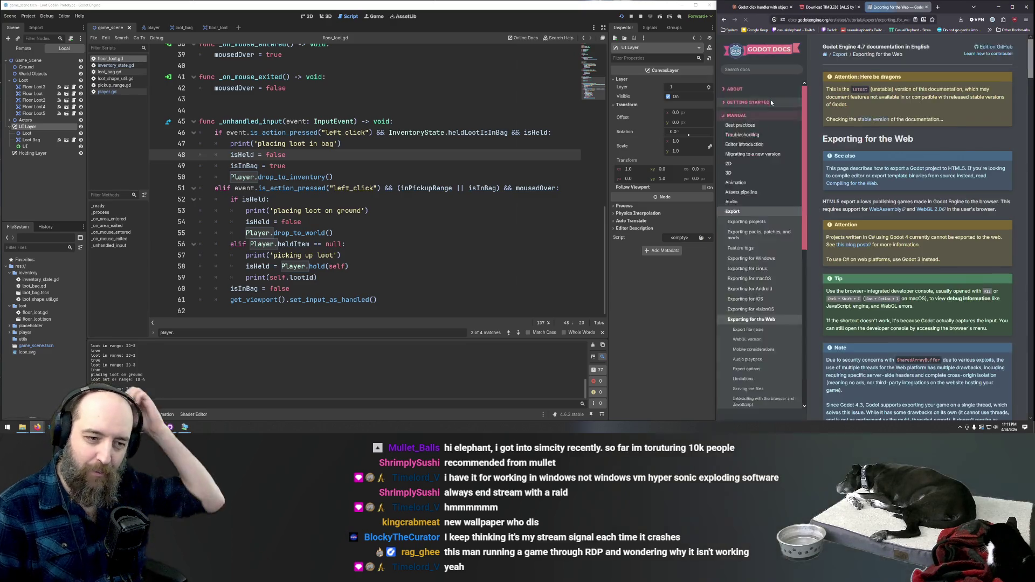
pyautogui.click(1013, 53)
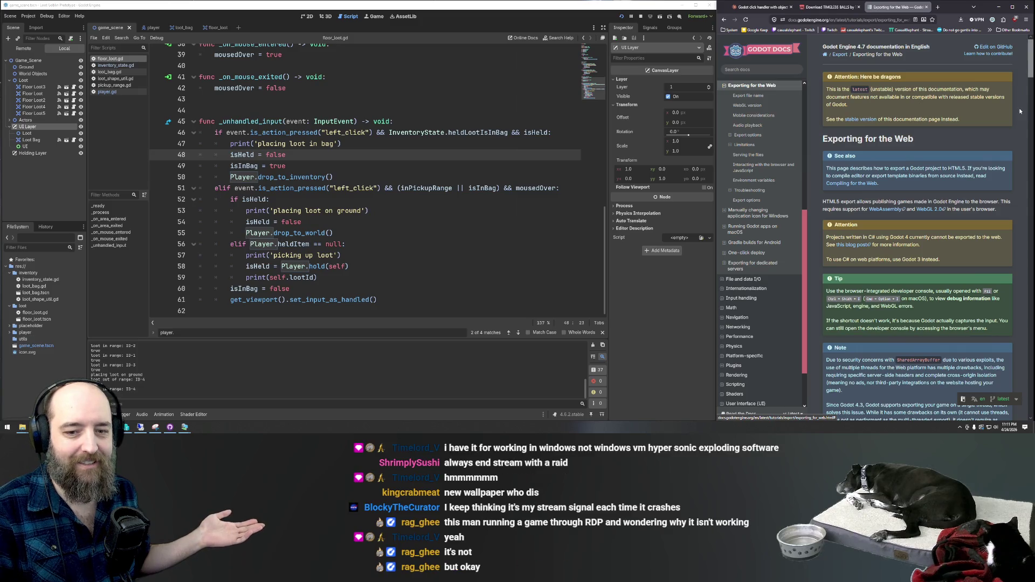
pyautogui.scroll(-10, 1000, 99)
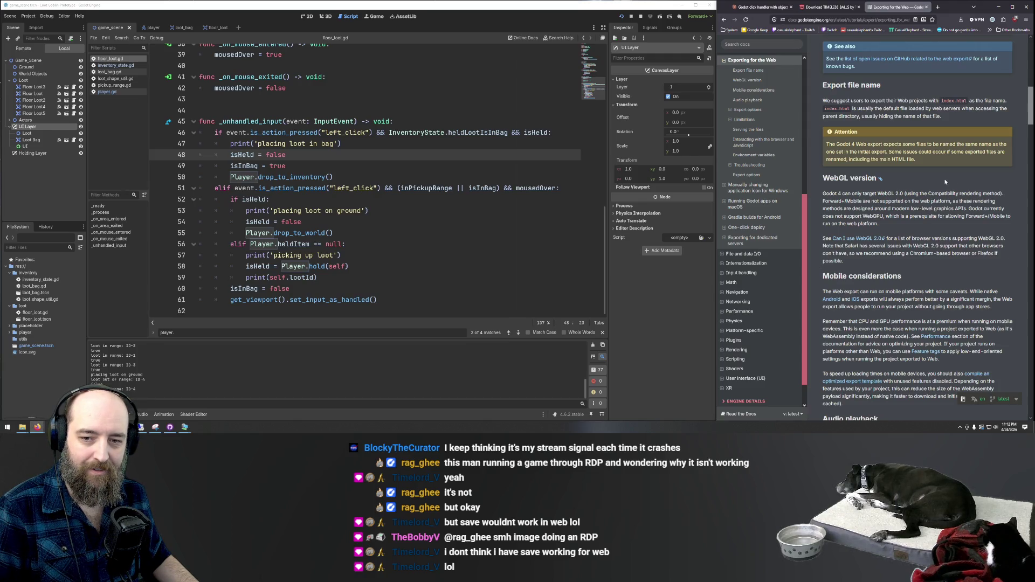
pyautogui.scroll(10, 918, 224)
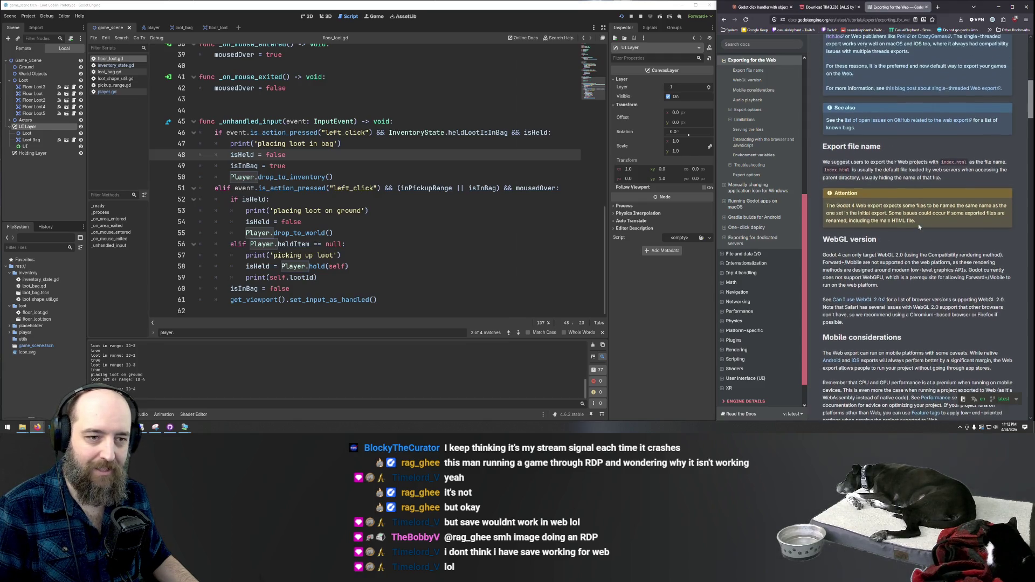
pyautogui.click(834, 20)
pyautogui.write('ggodot')
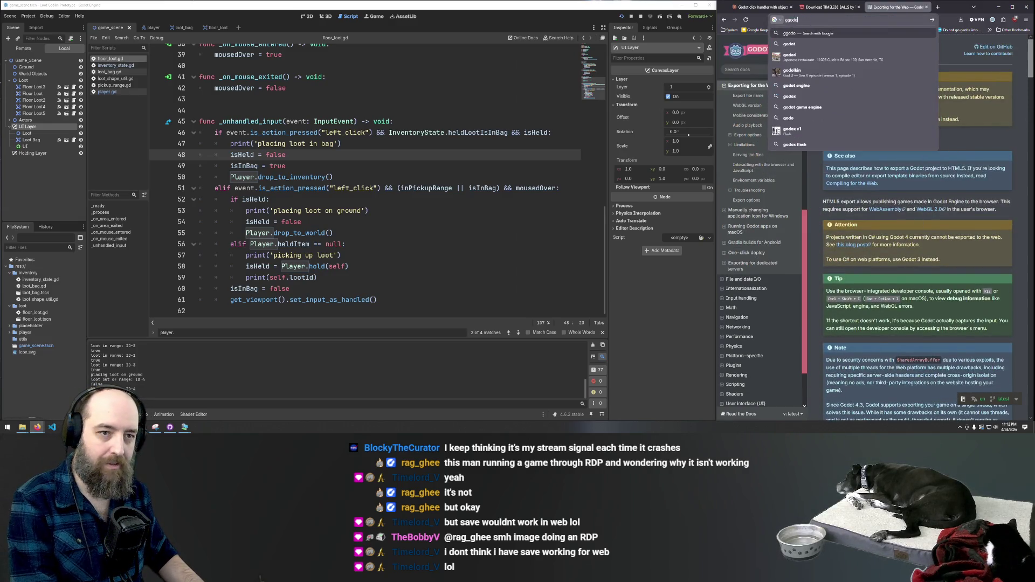
pyautogui.press('BackSpace')
pyautogui.press('BackSpace')
pyautogui.press('BackSpace')
pyautogui.write('godot.')
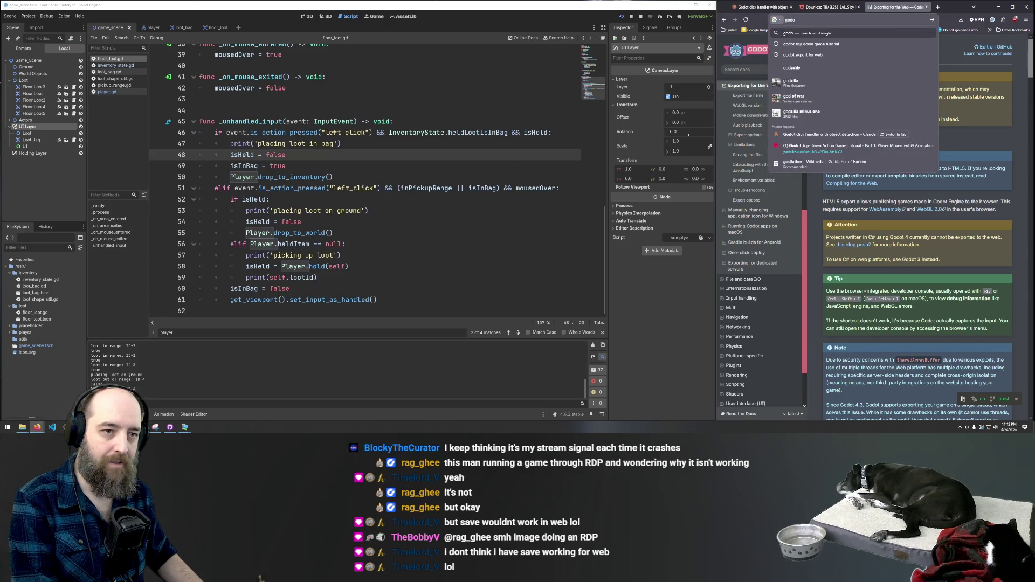
pyautogui.write('itch')
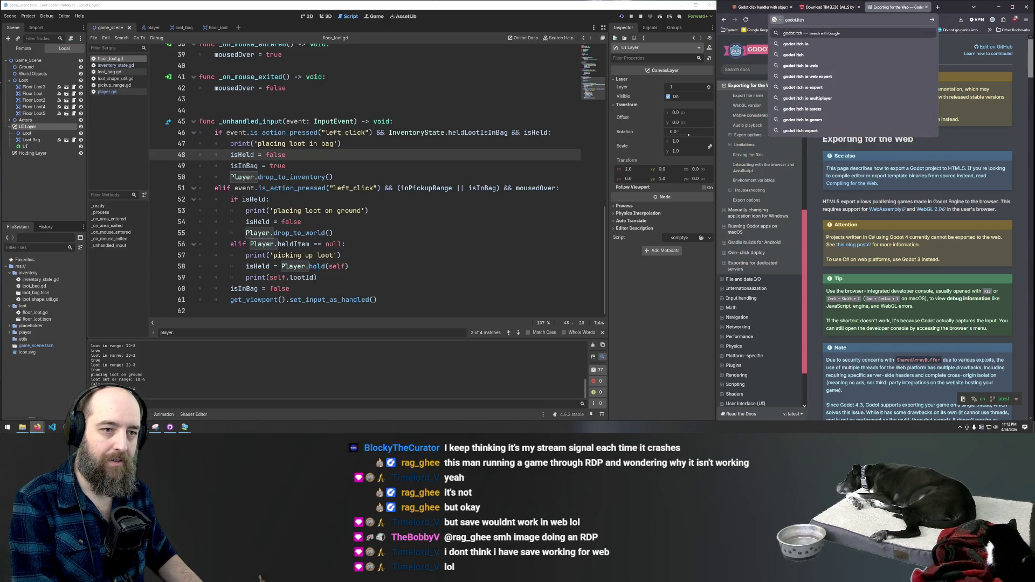
pyautogui.press('Down')
pyautogui.press('Return')
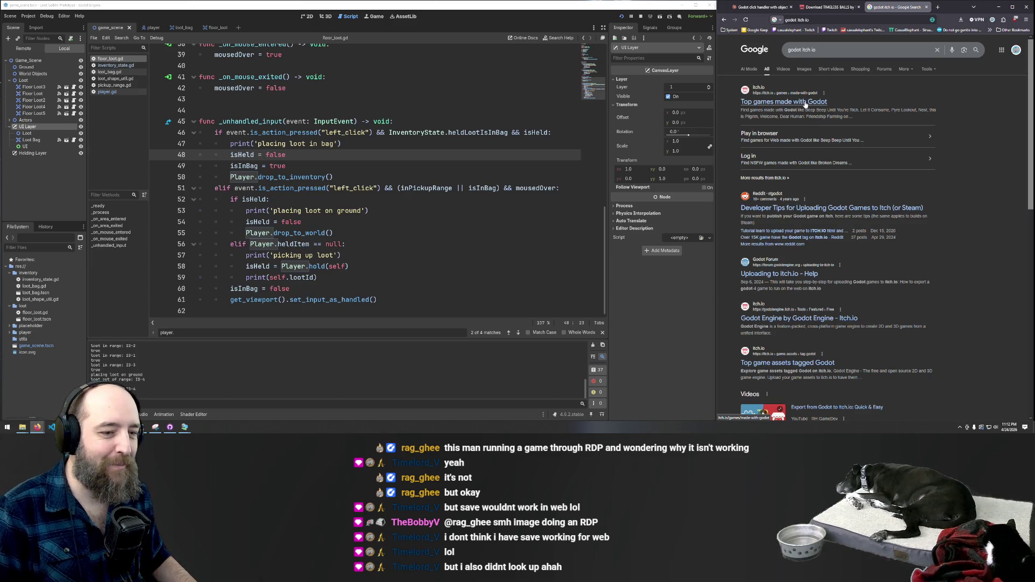
pyautogui.click(806, 103)
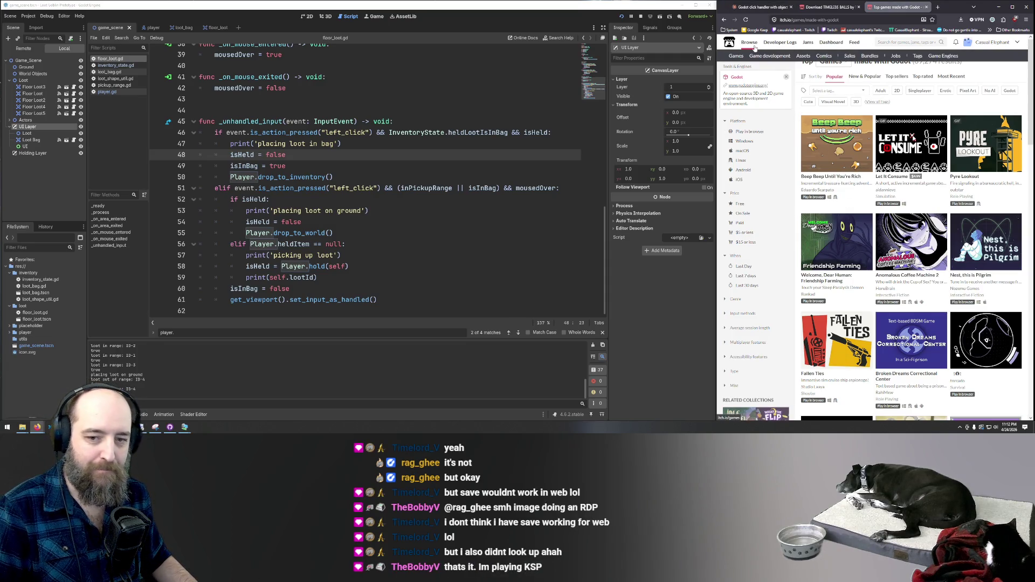
pyautogui.click(725, 20)
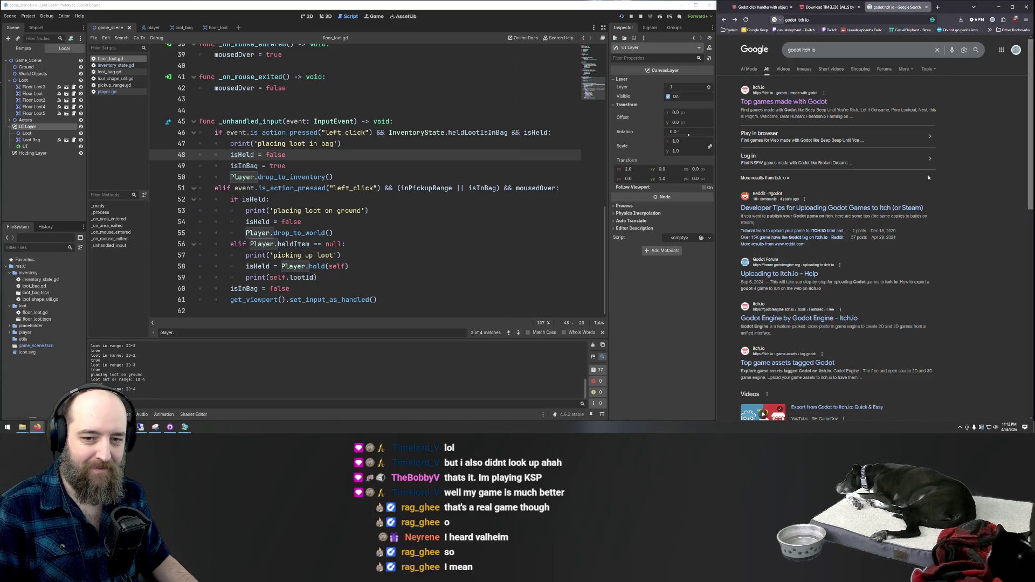
pyautogui.moveTo(679, 198)
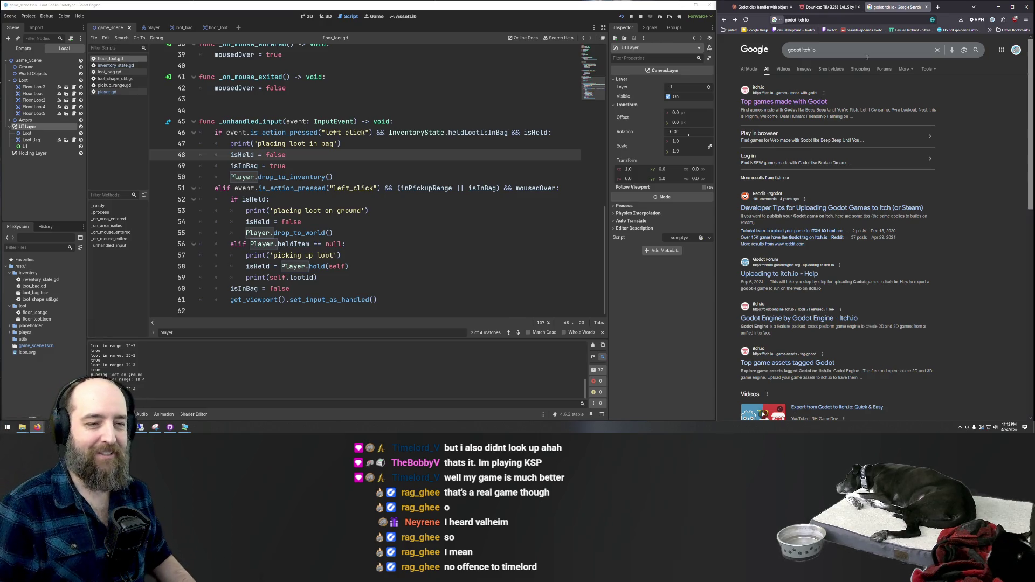
# Search 'godot itch io play in browser' and expand the AI overview on publishing
pyautogui.click(846, 53)
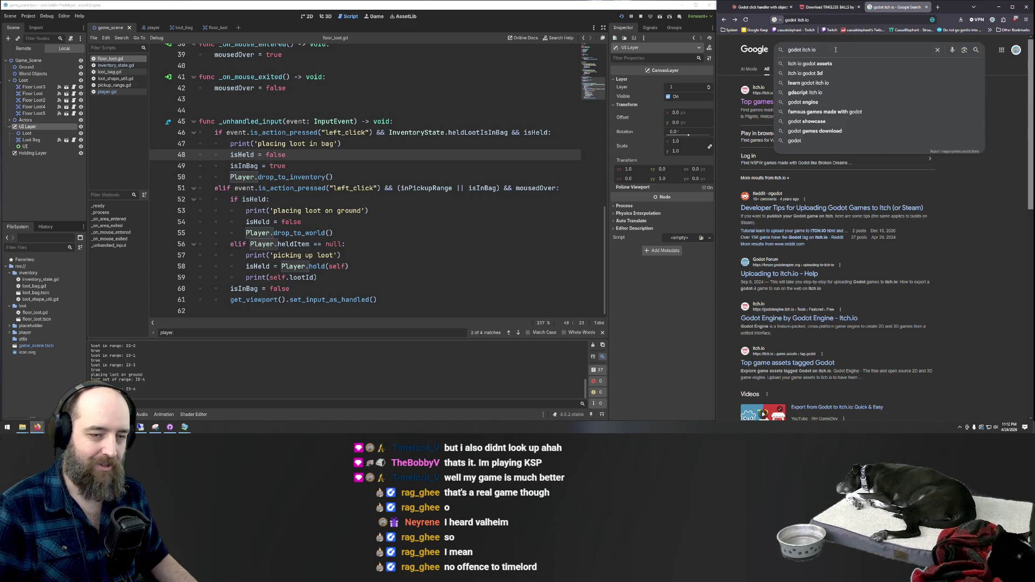
pyautogui.write('play in br')
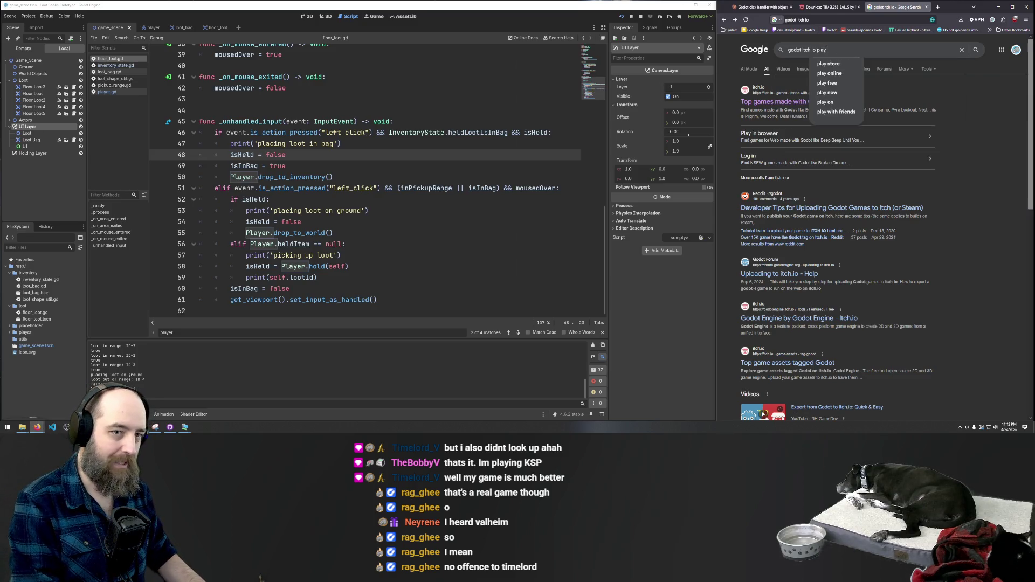
pyautogui.click(842, 64)
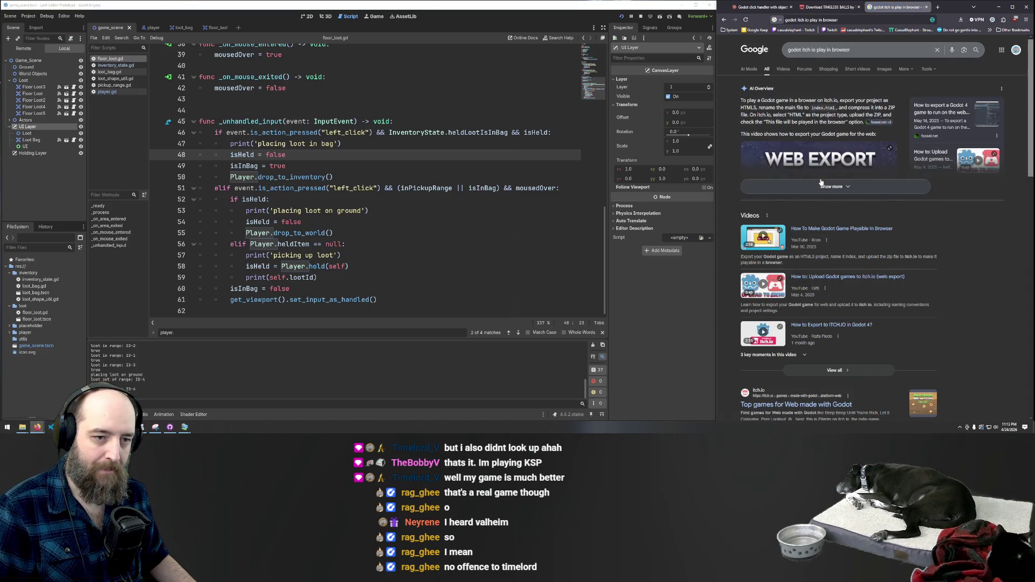
pyautogui.click(796, 187)
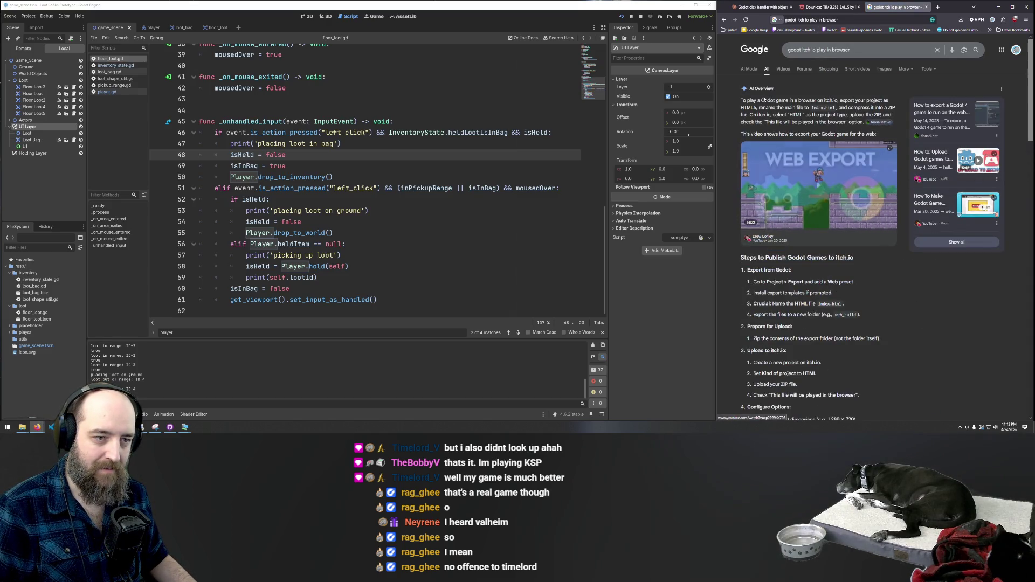
# Play then pause the web-hosting tutorial video and open it on YouTube in a new tab
pyautogui.click(799, 162)
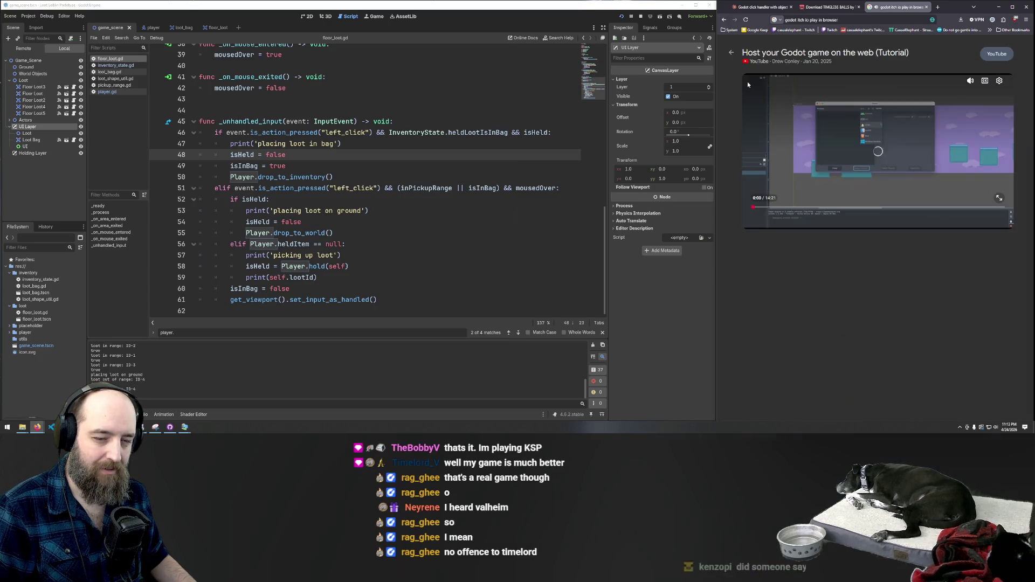
pyautogui.click(800, 157)
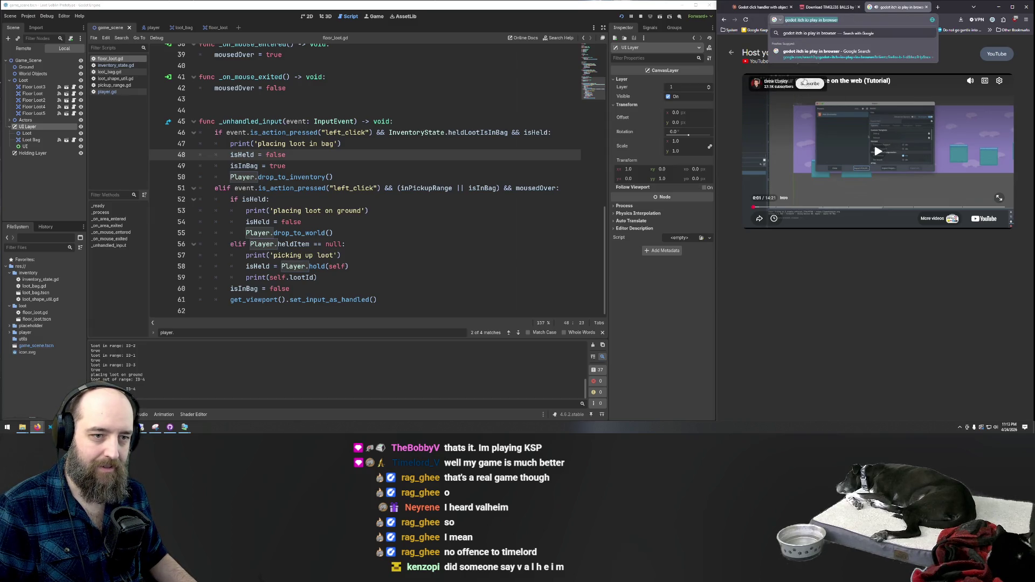
pyautogui.click(851, 81)
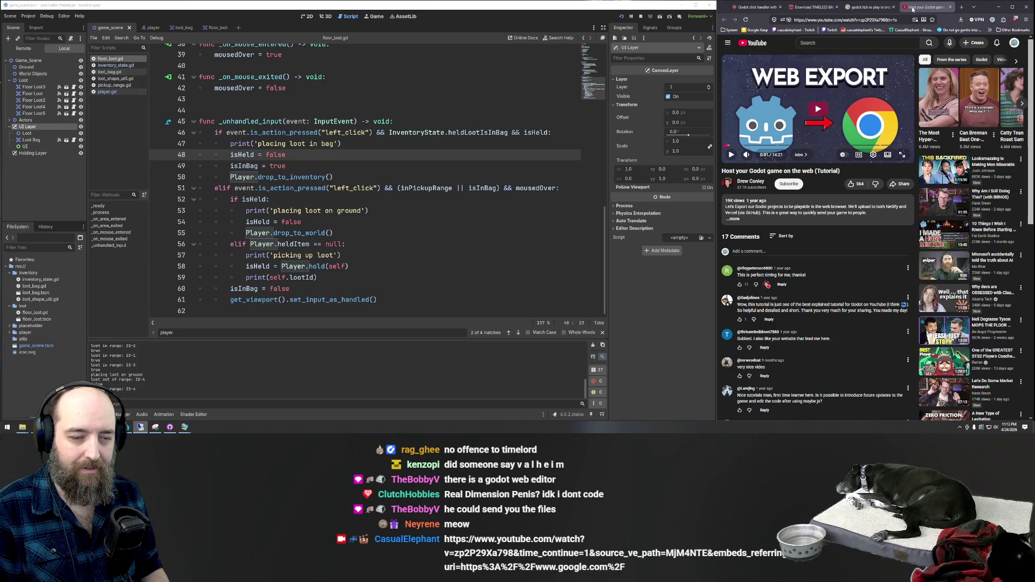
# Close the YouTube tutorial tab and switch to the Windows 11 VM session
pyautogui.click(952, 8)
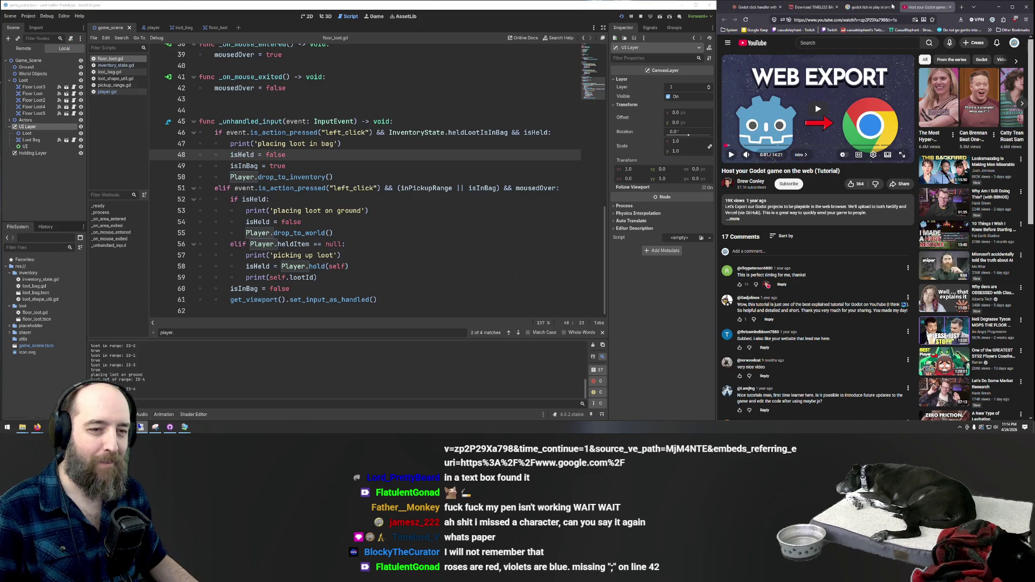
pyautogui.click(951, 7)
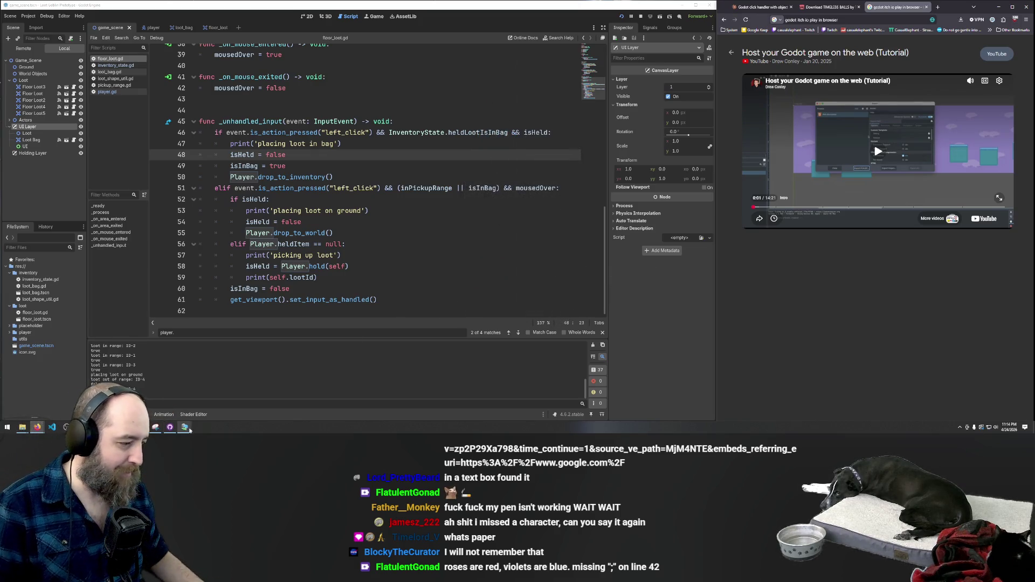
pyautogui.moveTo(190, 420)
pyautogui.click(229, 406)
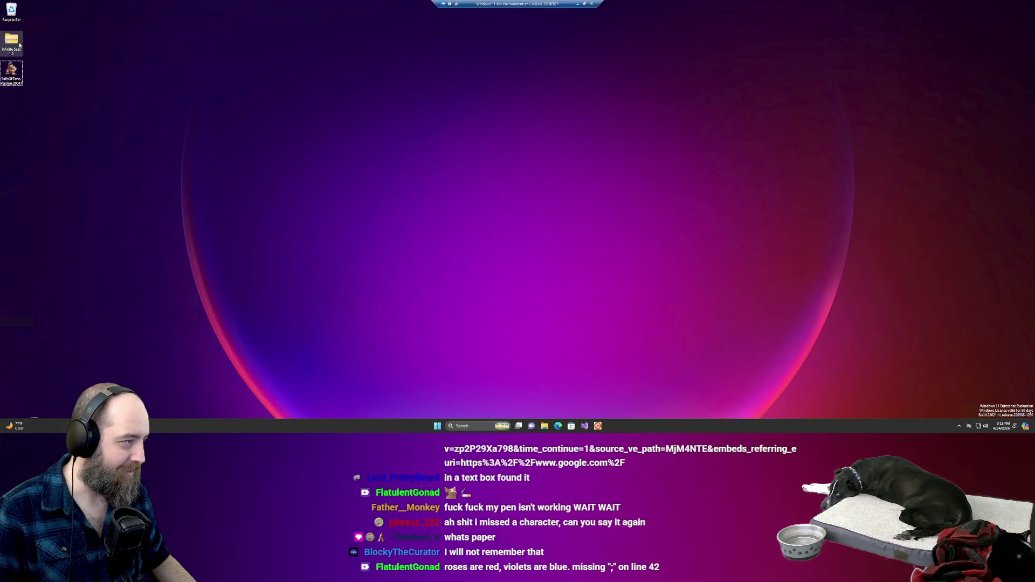
# Extract all three files from the Infinite Seas 1.2 archive to the VM desktop
pyautogui.doubleClick(20, 46)
pyautogui.moveTo(408, 207); pyautogui.dragTo(419, 184)
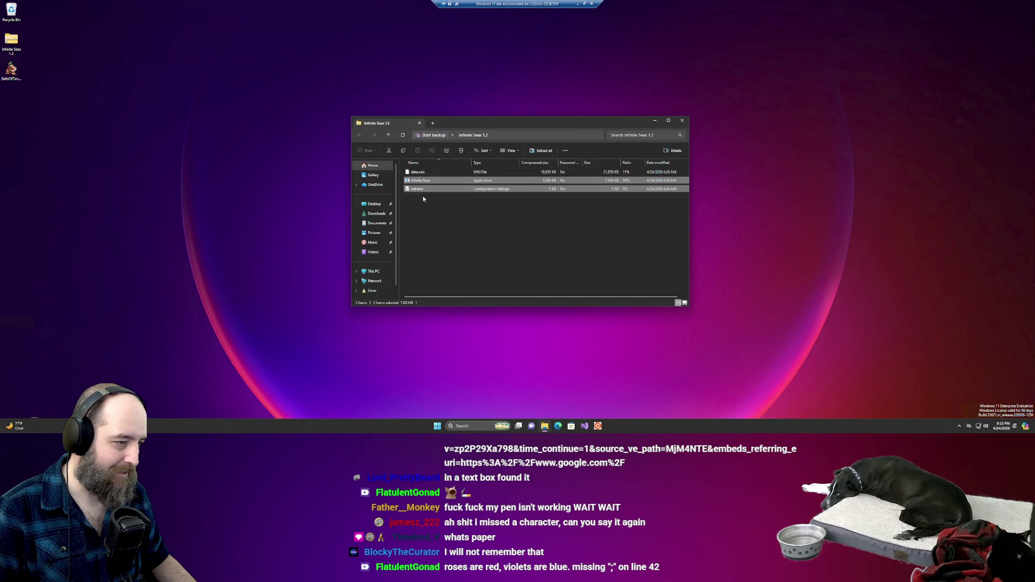
pyautogui.hotkey('ctrl', 'a')
pyautogui.click(241, 123)
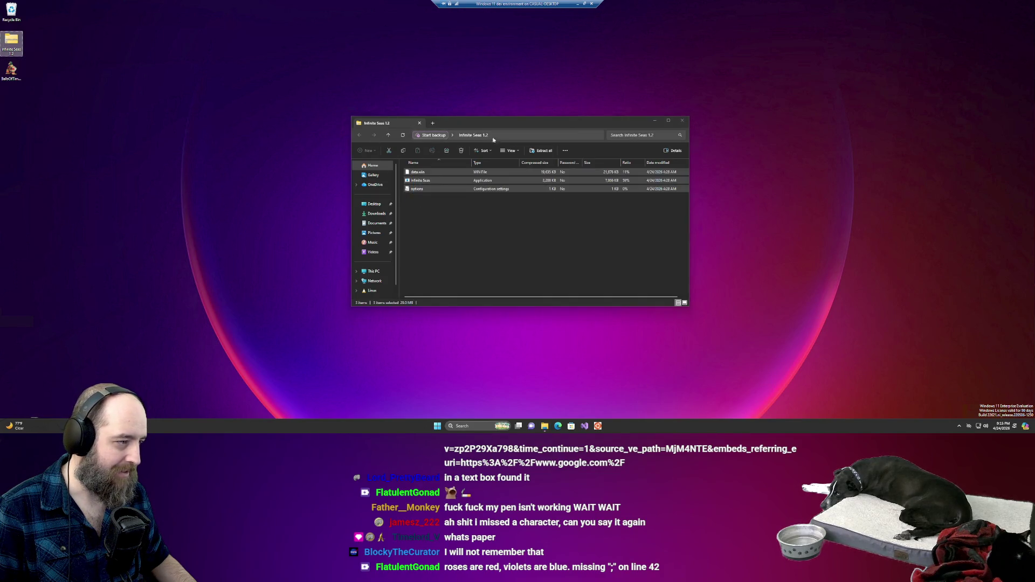
pyautogui.click(682, 121)
# Play Infinite Seas with arrow keys and space, sinking an enemy ship for 100 points, then return to host
pyautogui.doubleClick(9, 129)
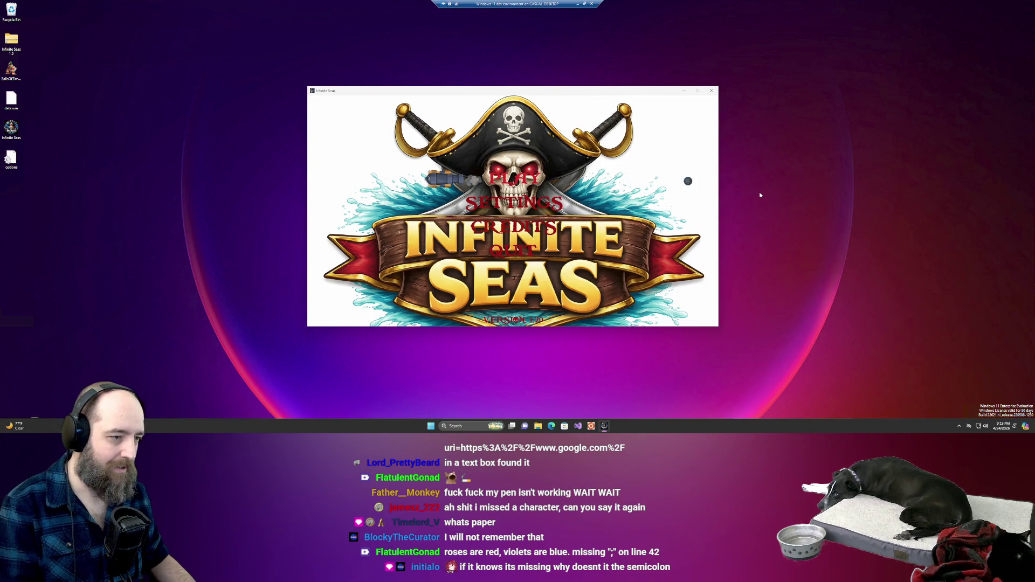
pyautogui.press('Return')
pyautogui.press('Left')
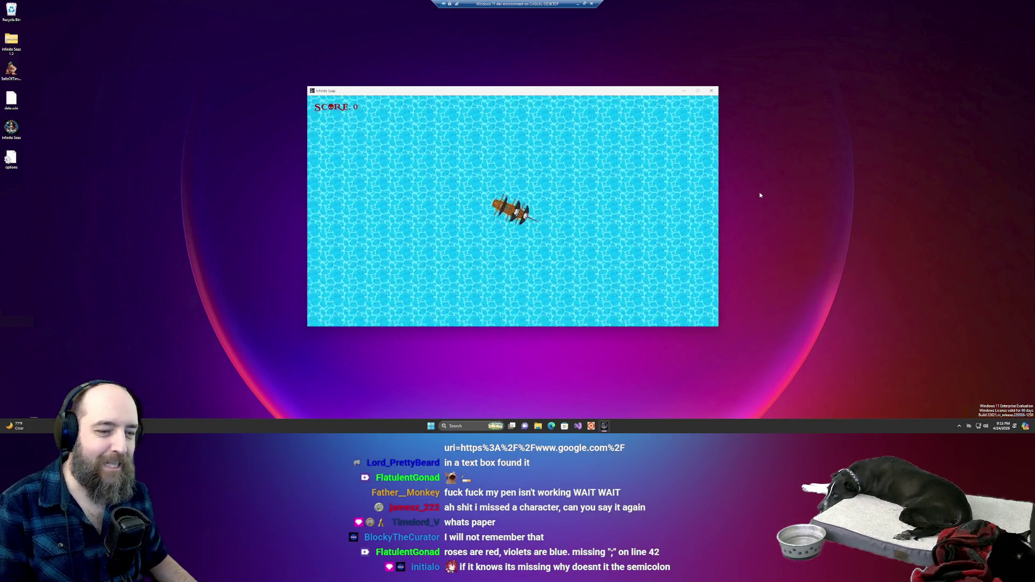
pyautogui.press('Right')
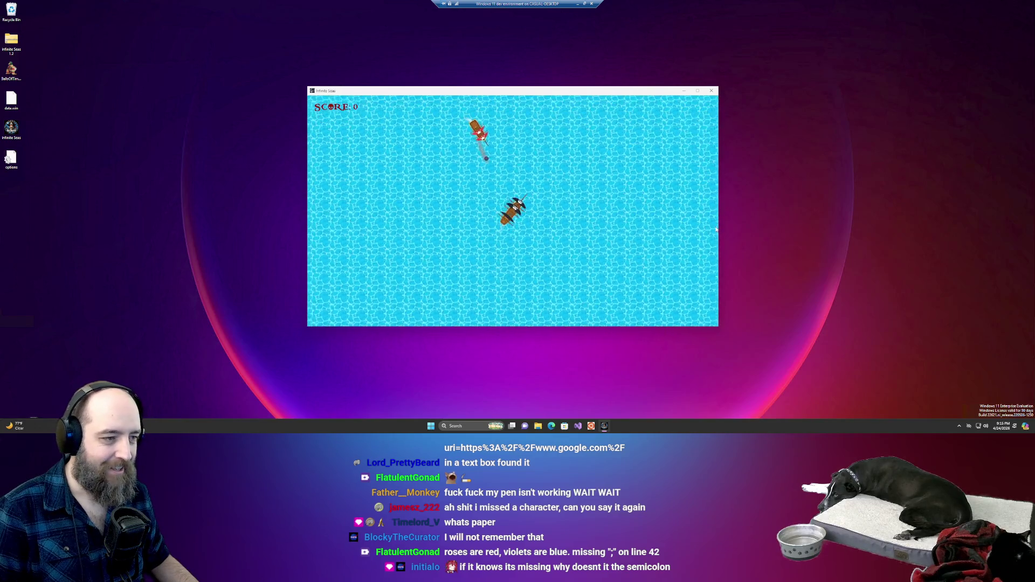
pyautogui.press('Right')
pyautogui.press('Right')
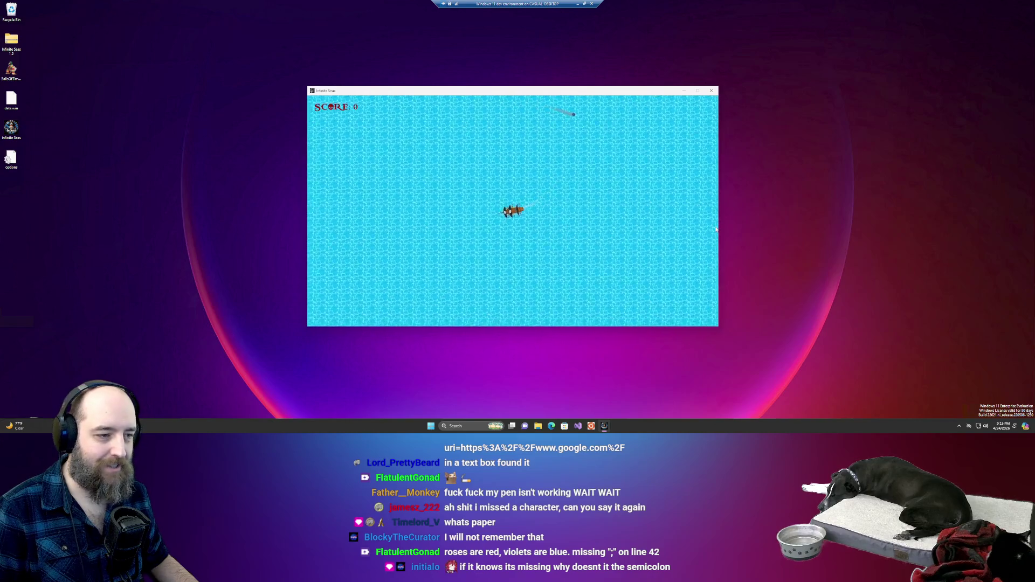
pyautogui.press('Right')
pyautogui.press('space')
pyautogui.press('Right')
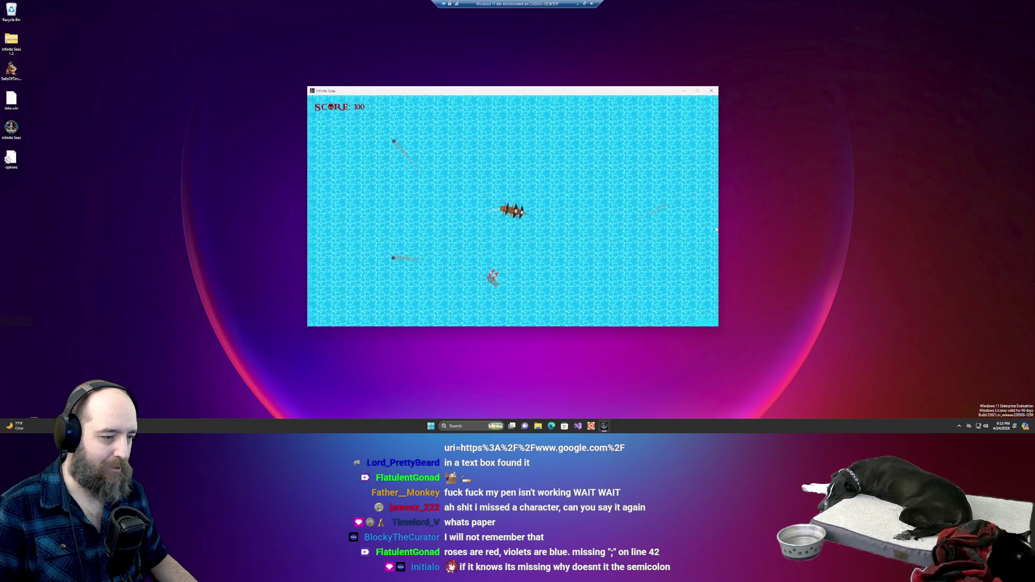
pyautogui.press('Right')
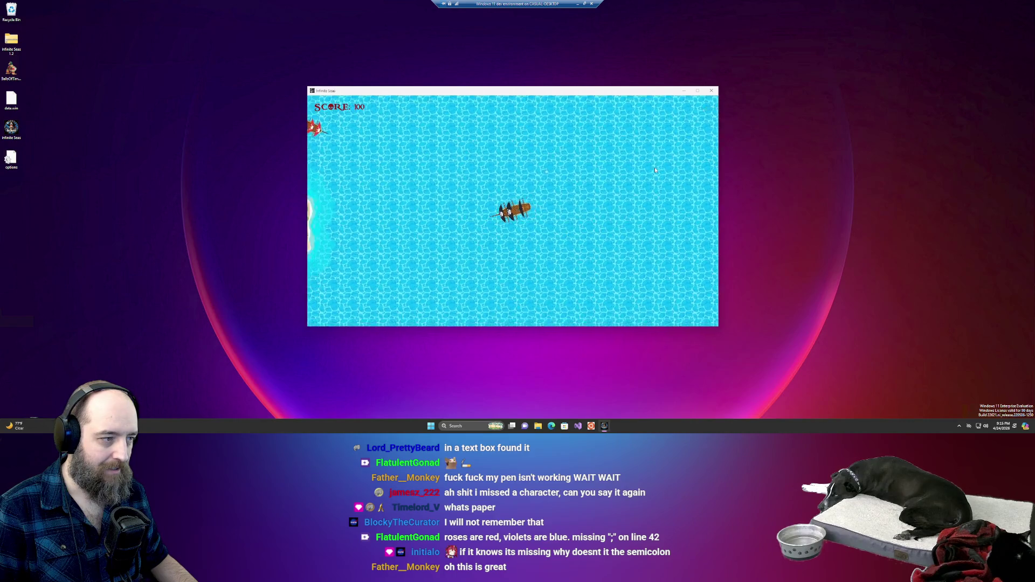
pyautogui.press('Right')
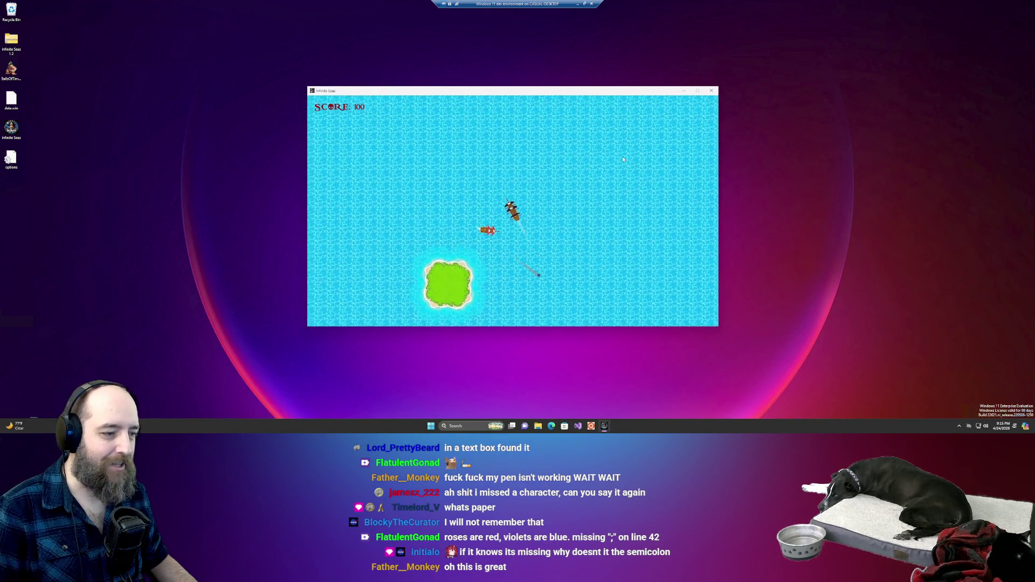
pyautogui.press('Left')
pyautogui.press('Left')
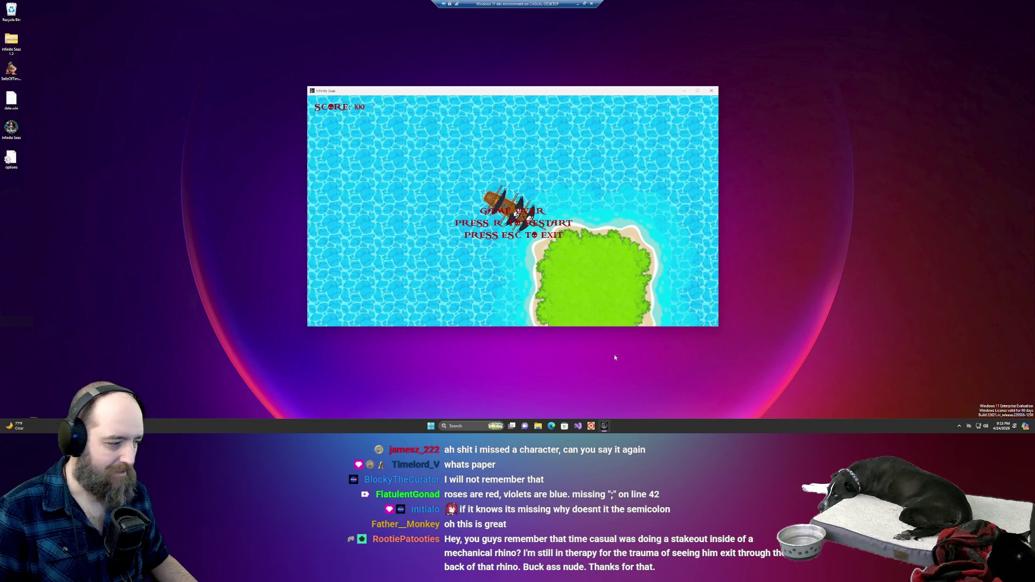
pyautogui.click(578, 3)
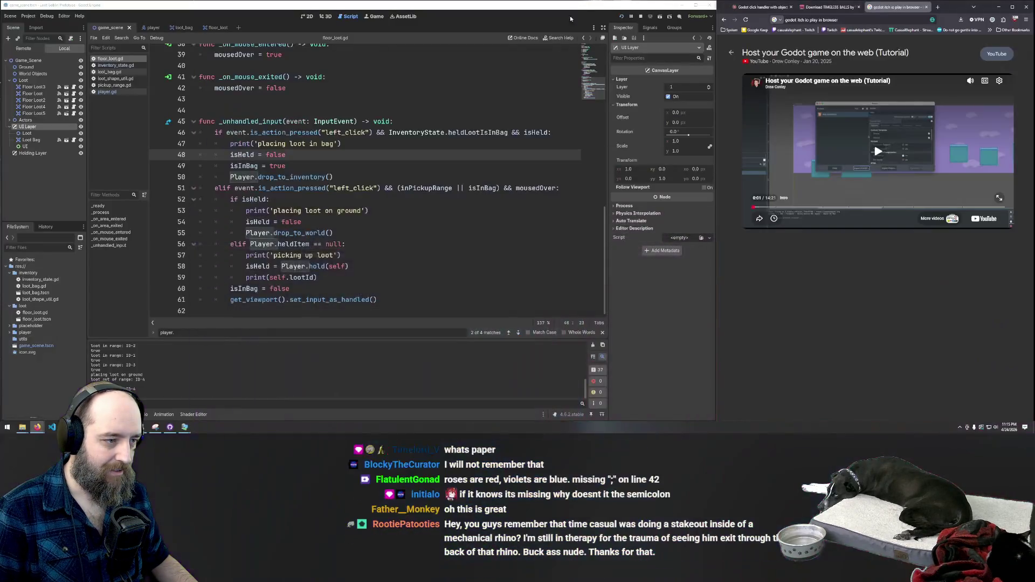
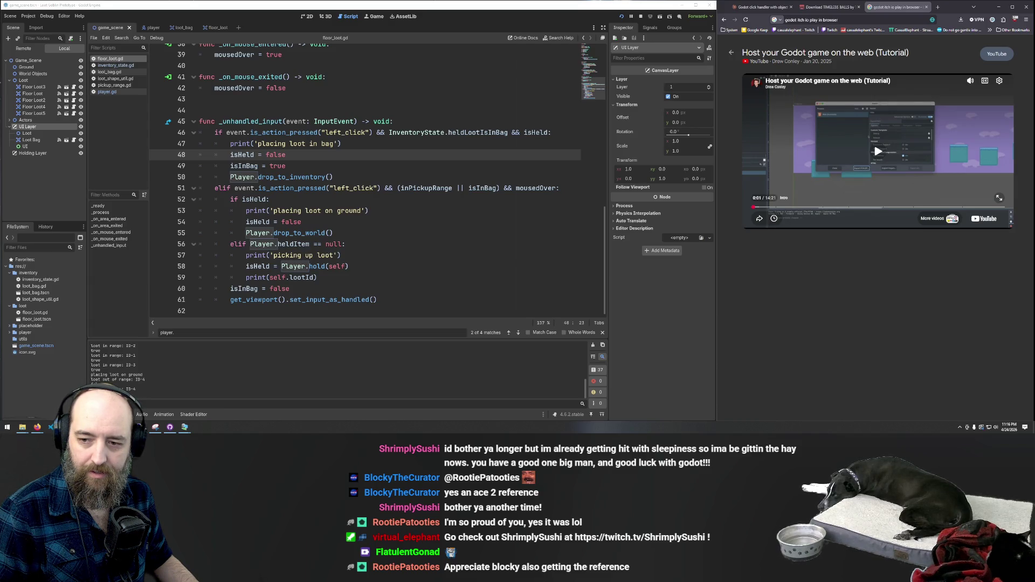
# In the Windows 11 test VM, close the Infinite Seas game and select the BallsOfTime icon
pyautogui.click(184, 427)
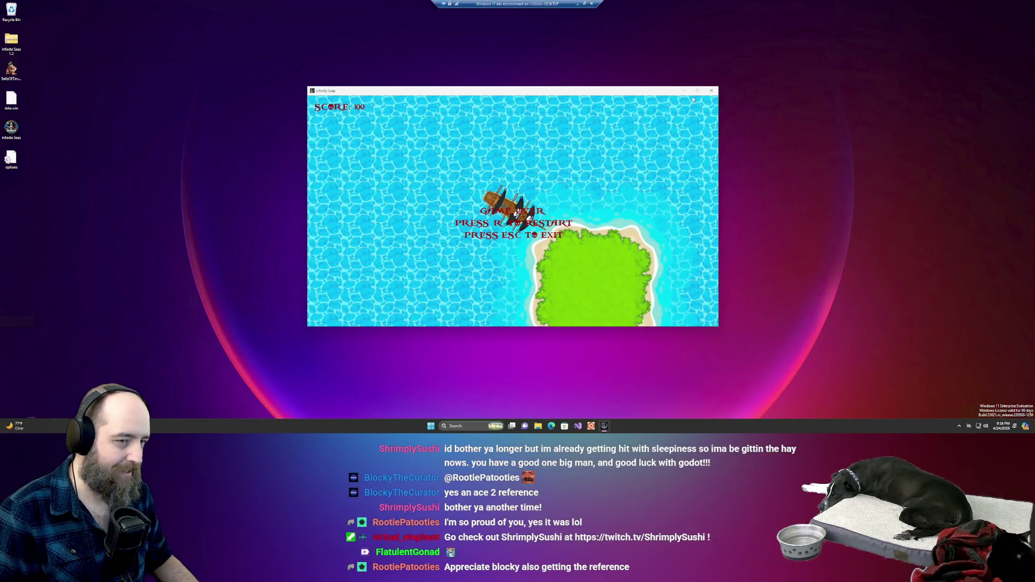
pyautogui.click(711, 93)
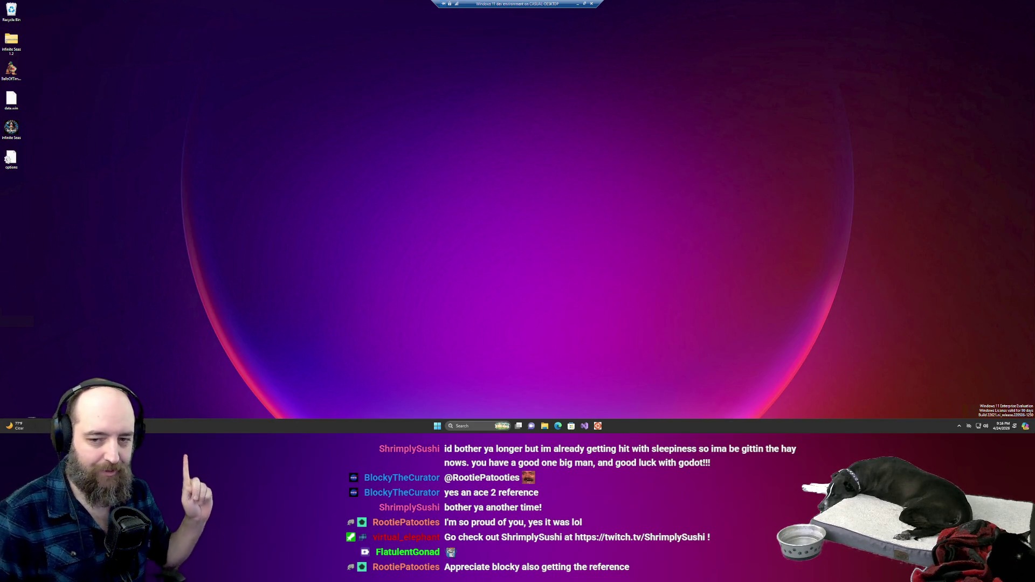
pyautogui.click(11, 70)
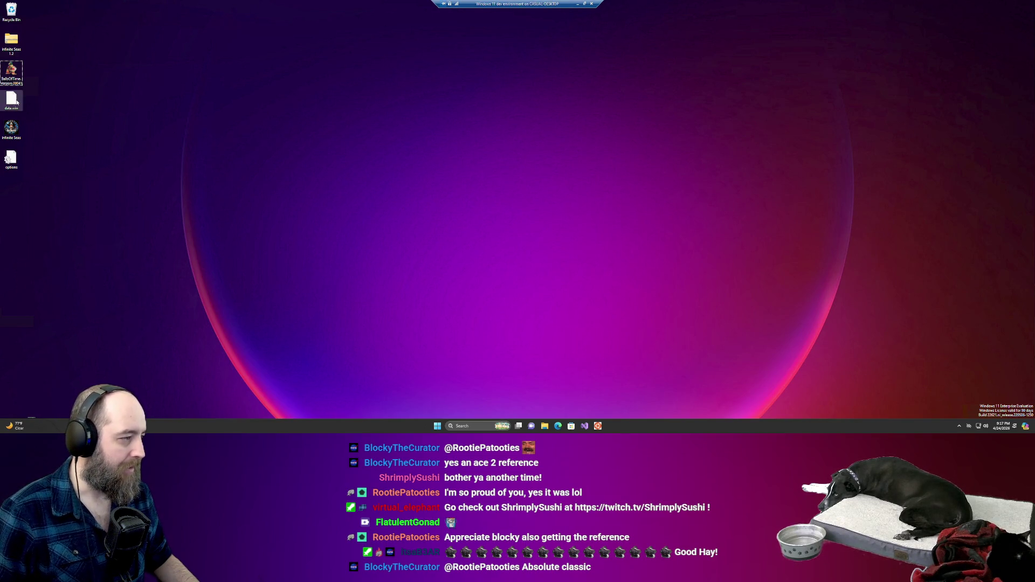
pyautogui.click(11, 73)
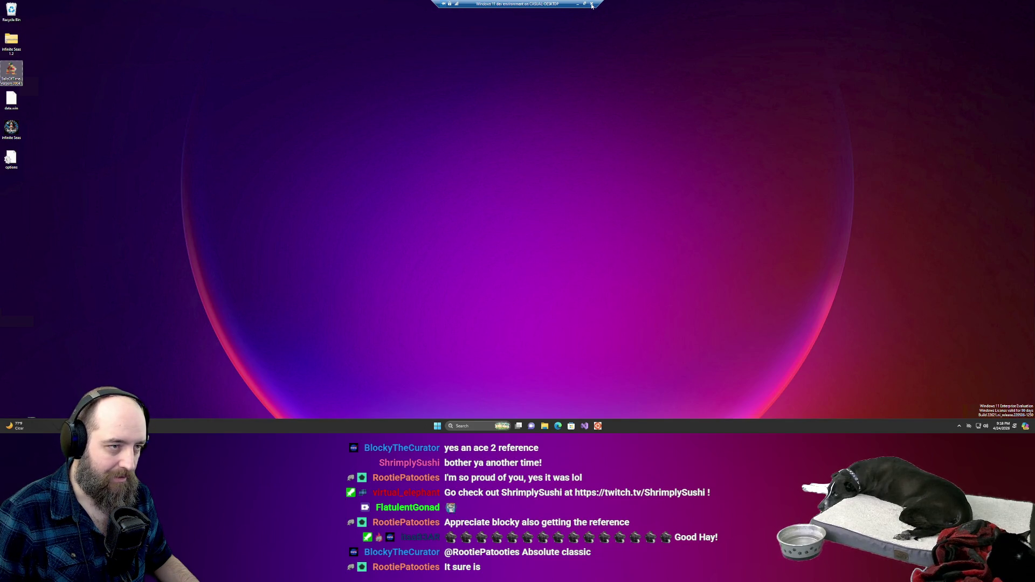
# Leave Remote Desktop and close the TIMELESS BALLS download tab to reveal the scaling-fix chat
pyautogui.click(591, 4)
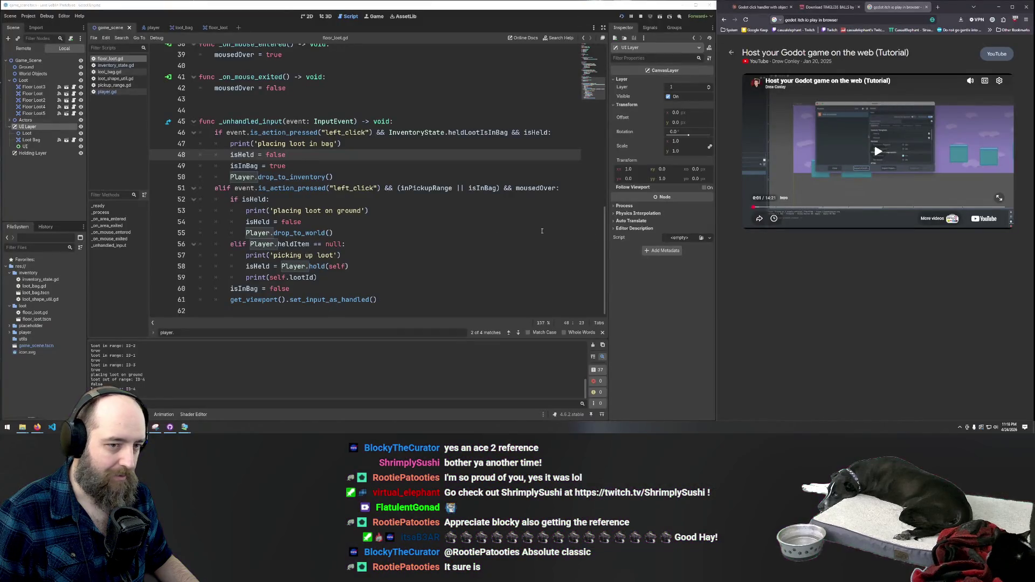
pyautogui.click(828, 7)
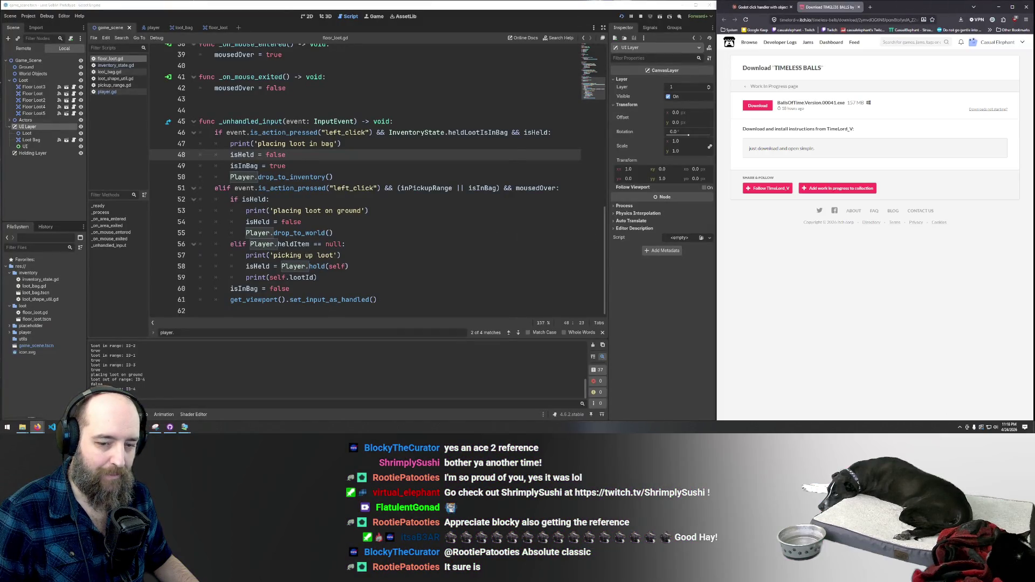
pyautogui.moveTo(37, 427)
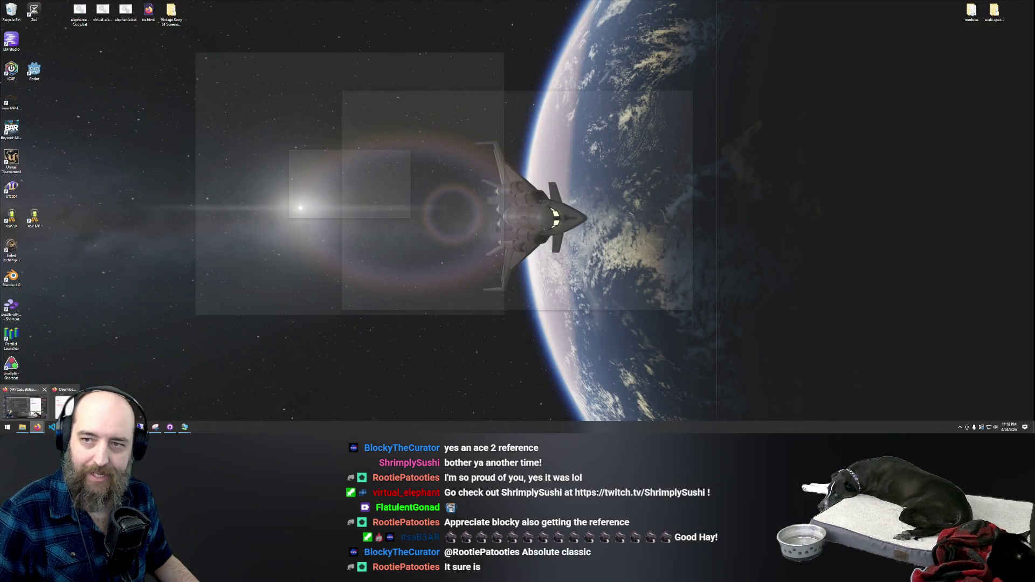
pyautogui.click(33, 413)
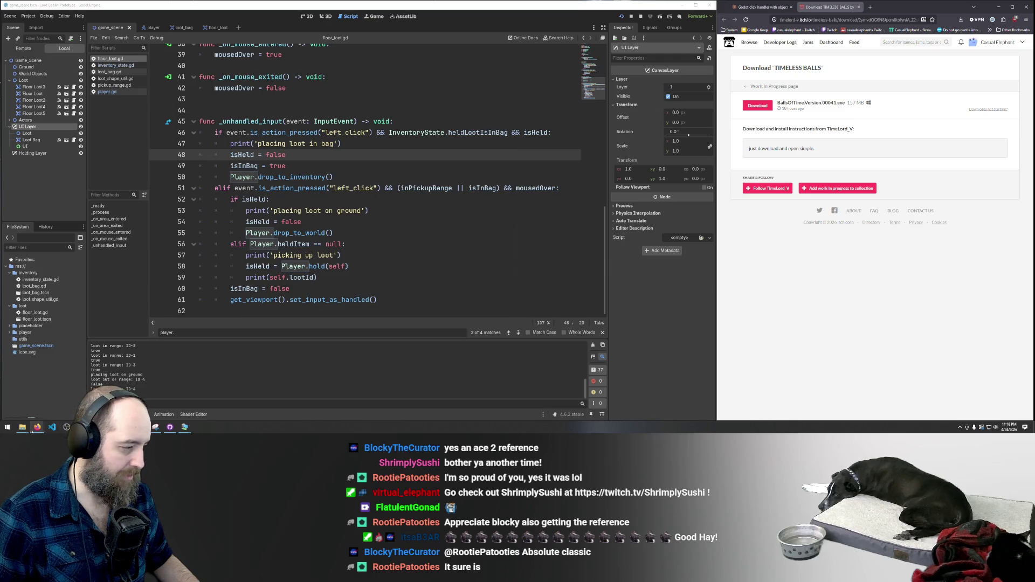
pyautogui.moveTo(37, 426)
pyautogui.moveTo(31, 409)
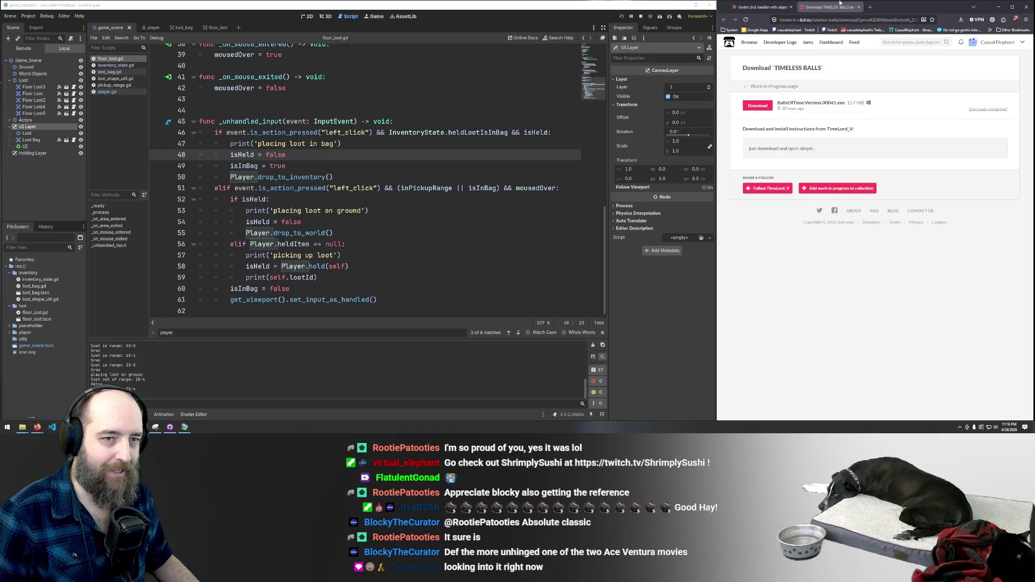
pyautogui.click(859, 7)
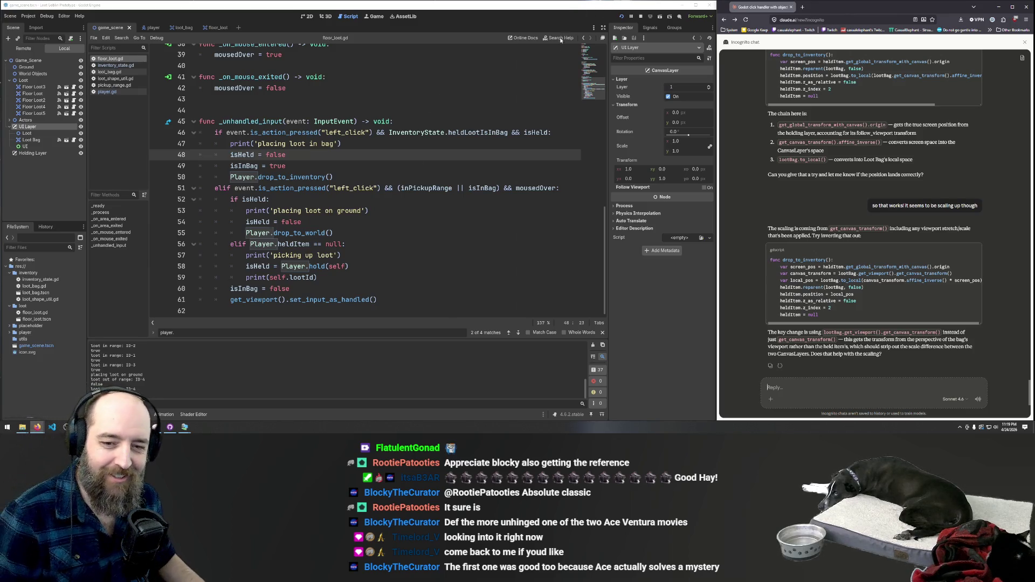
pyautogui.click(414, 176)
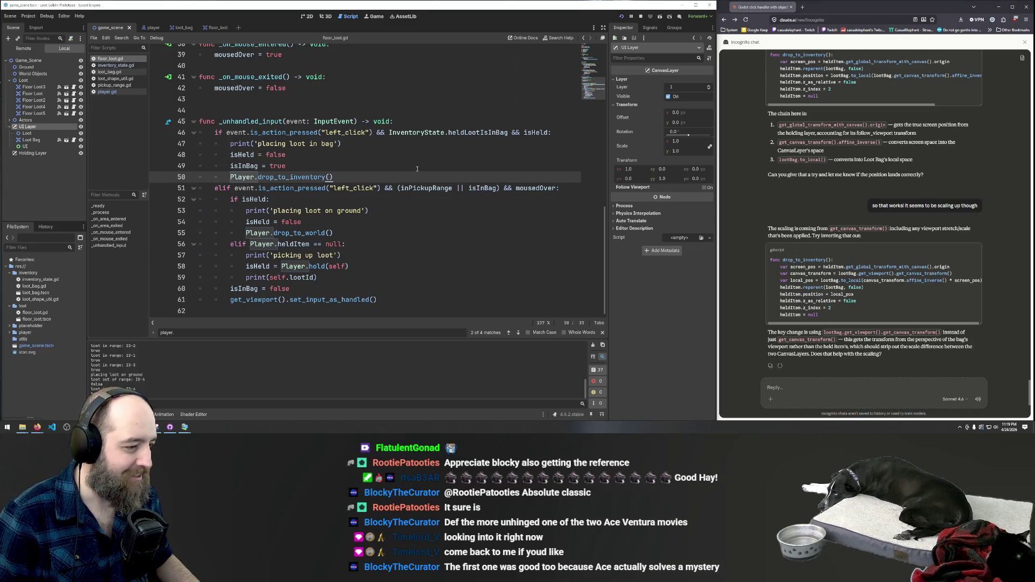
pyautogui.click(479, 239)
pyautogui.click(447, 279)
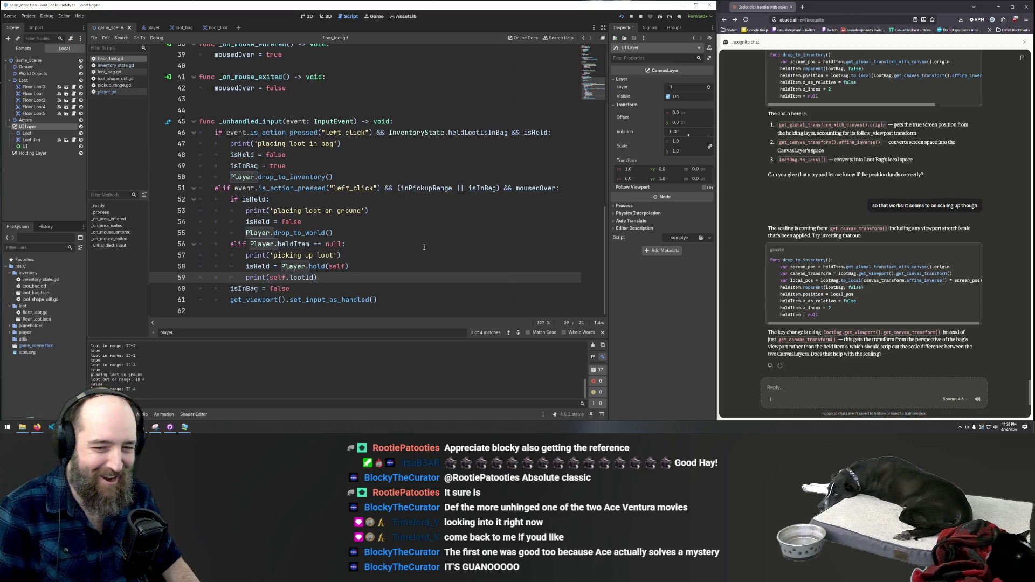
pyautogui.scroll(5, 410, 202)
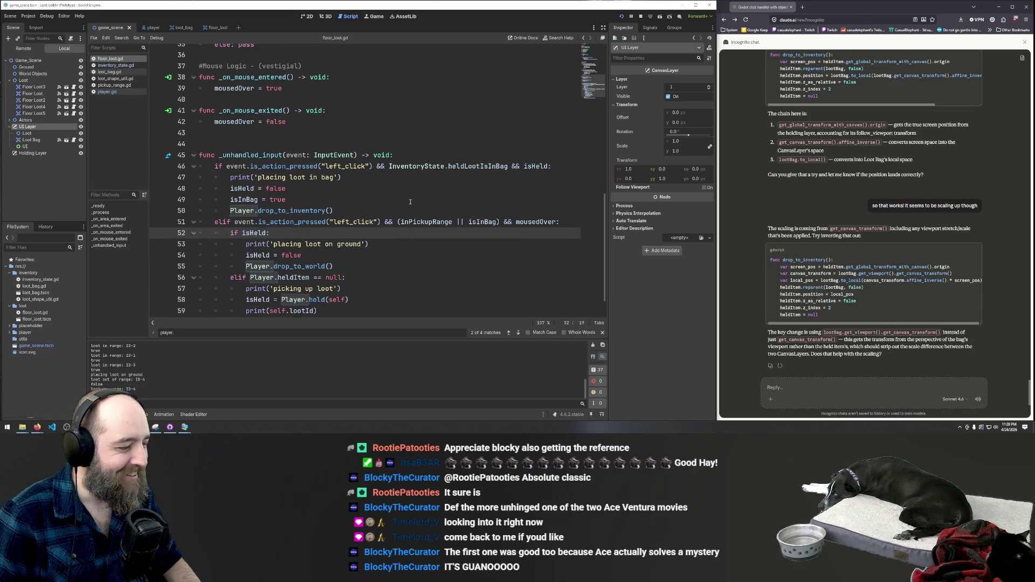
pyautogui.scroll(-4, 410, 201)
pyautogui.scroll(-1, 411, 201)
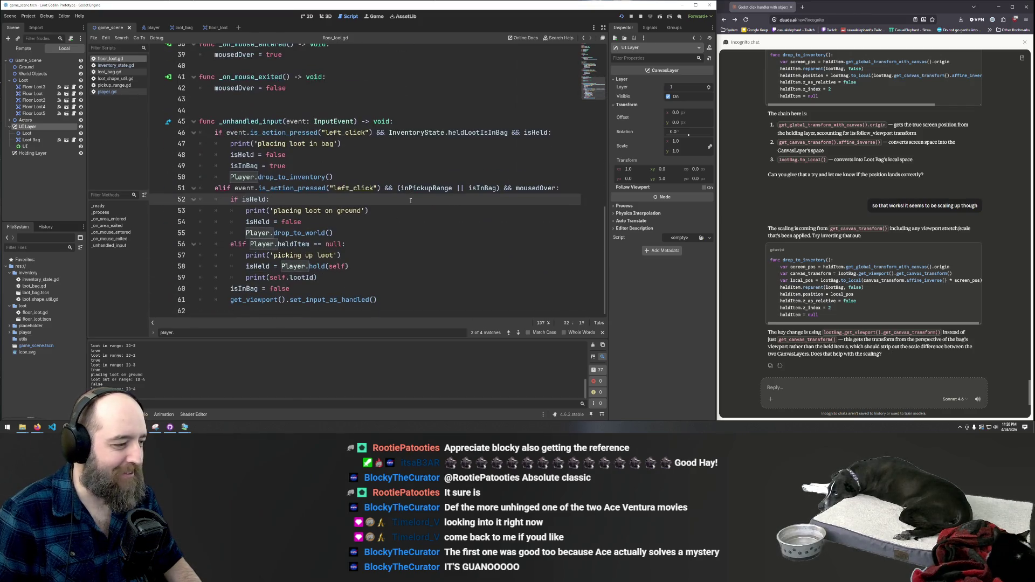
pyautogui.click(407, 298)
pyautogui.hotkey('alt', 'Tab')
pyautogui.click(376, 133)
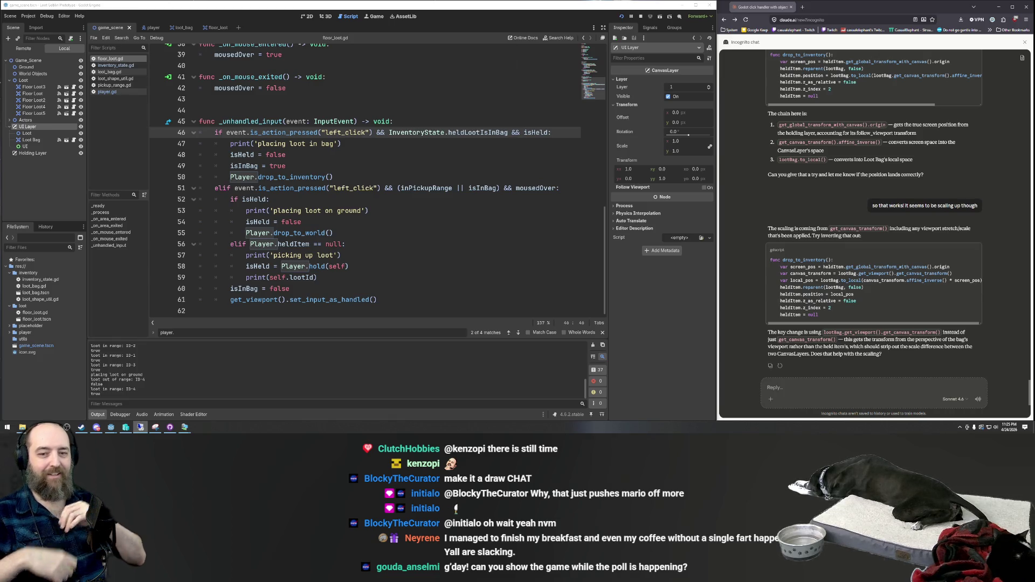
# Run the game with F5 and walk the player around, dropping one loot on the ground and one into the Loot Bag
pyautogui.click(479, 255)
pyautogui.press('F5')
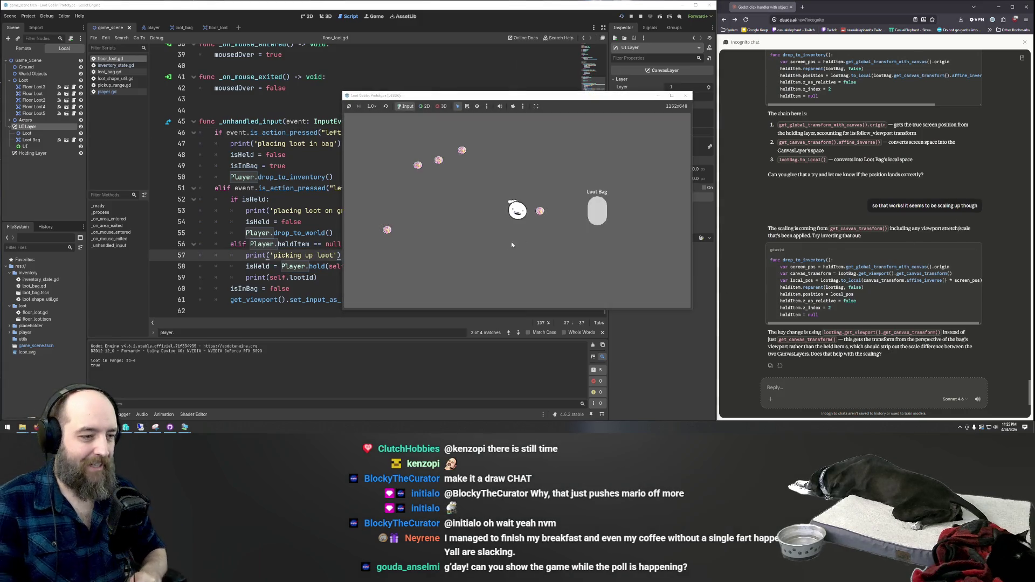
pyautogui.press('a')
pyautogui.press('s')
pyautogui.press('w')
pyautogui.press('d')
pyautogui.press('w')
pyautogui.press('d')
pyautogui.press('a')
pyautogui.click(531, 218)
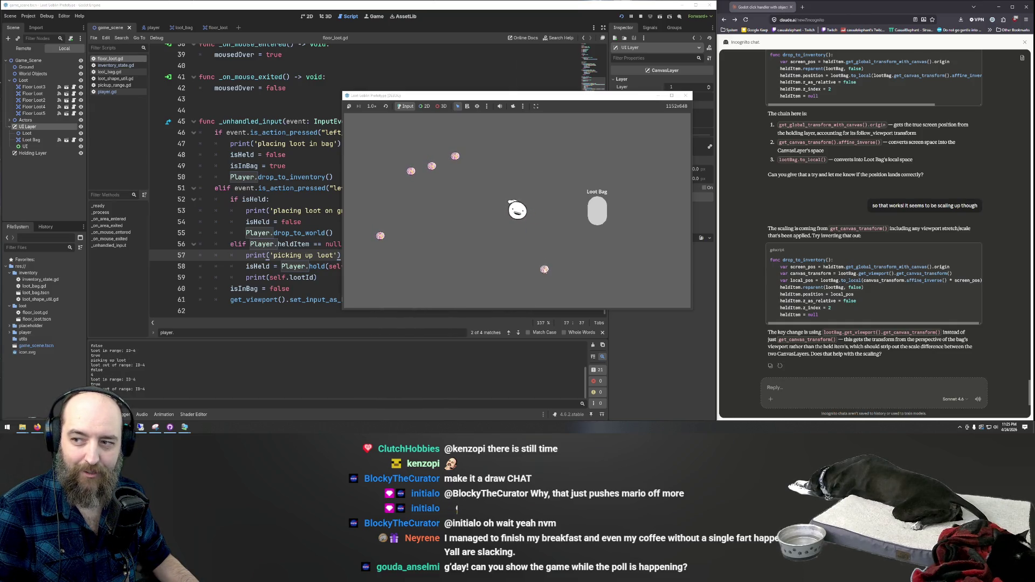
pyautogui.press('s')
pyautogui.press('a')
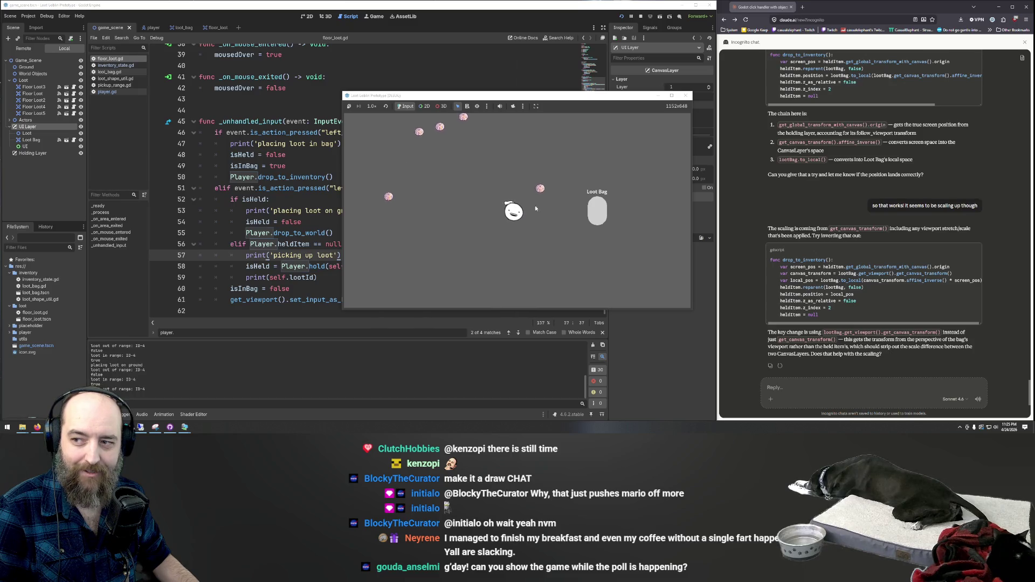
pyautogui.click(558, 180)
pyautogui.press('w')
pyautogui.press('d')
pyautogui.click(596, 216)
# Pick up four floor loot items one at a time and drop each into the Loot Bag
pyautogui.press('a')
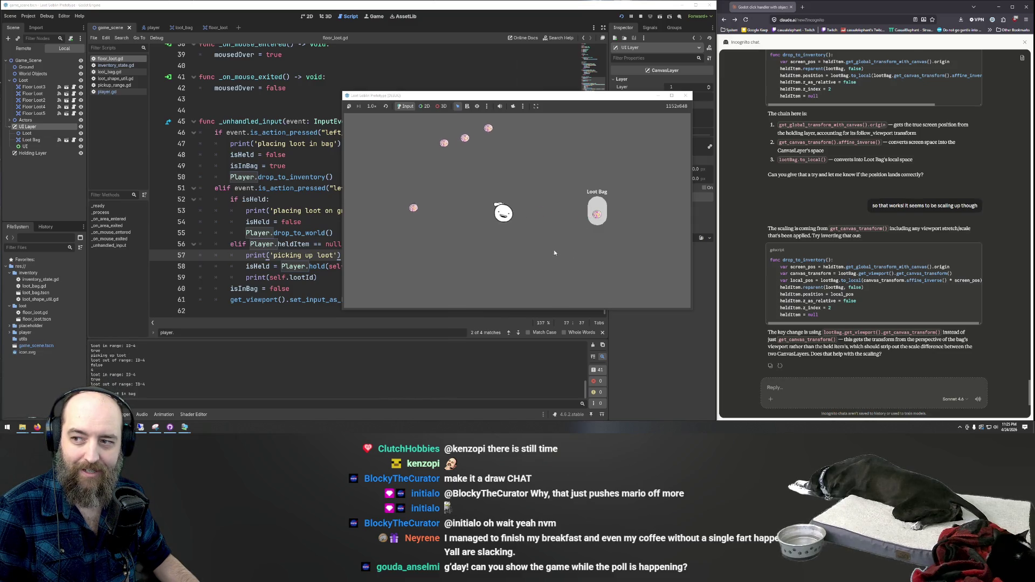
pyautogui.press('w')
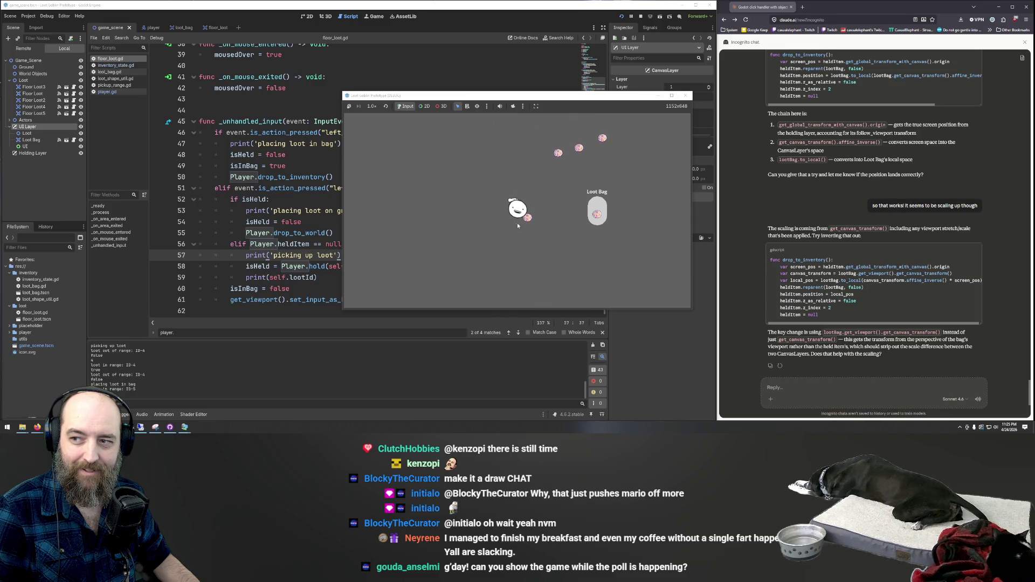
pyautogui.click(528, 220)
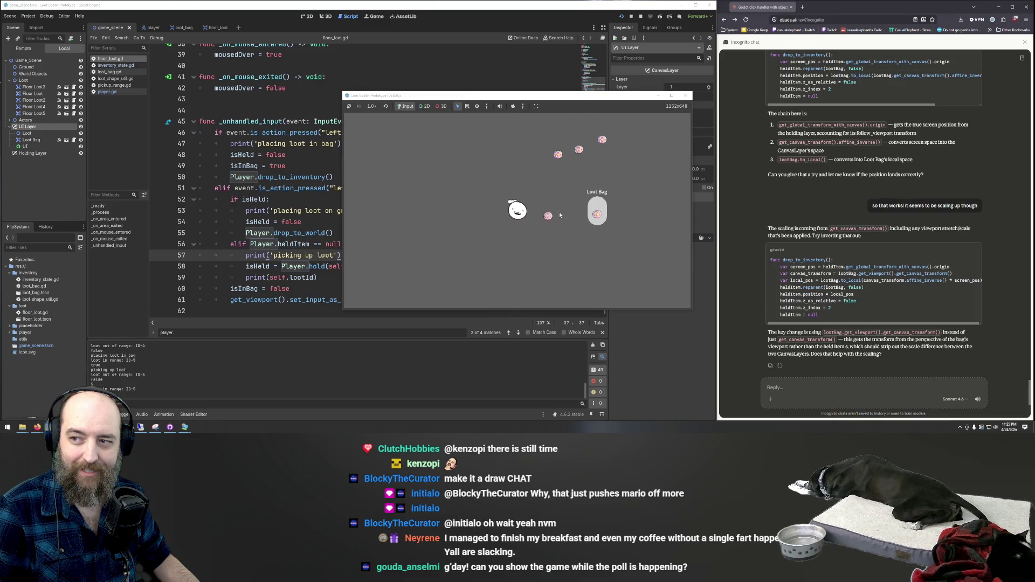
pyautogui.press('d')
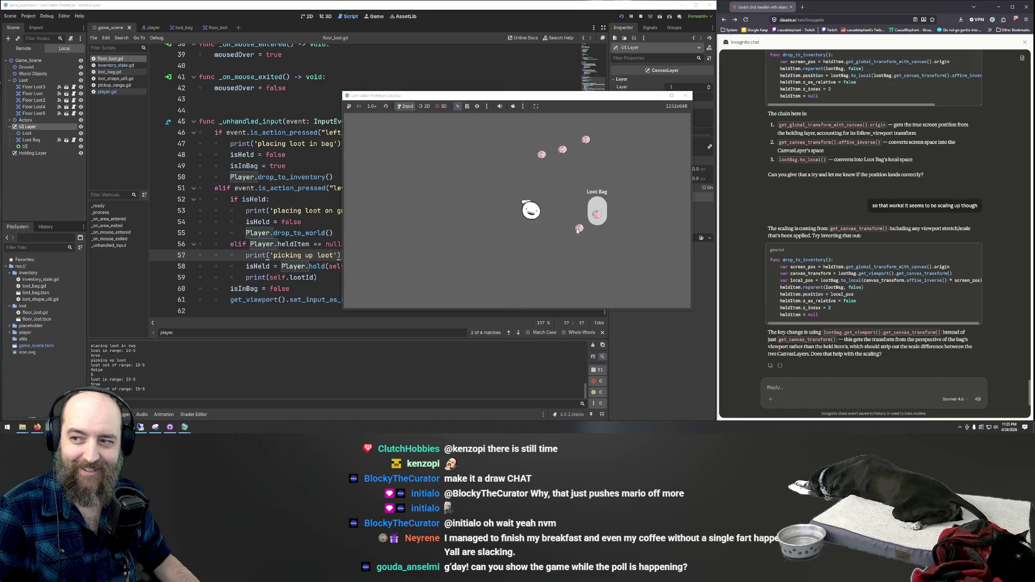
pyautogui.click(600, 206)
pyautogui.press('w')
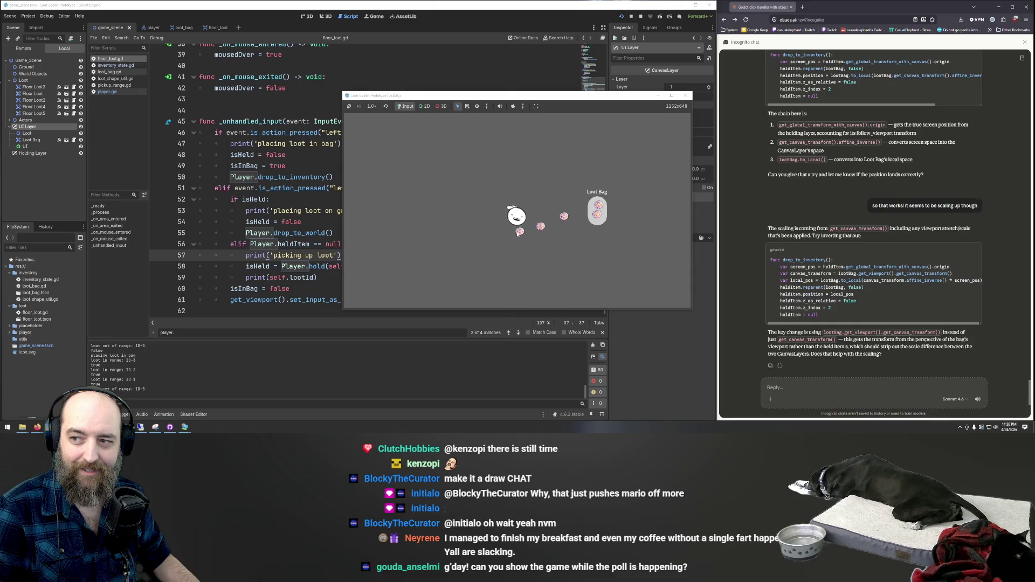
pyautogui.click(521, 228)
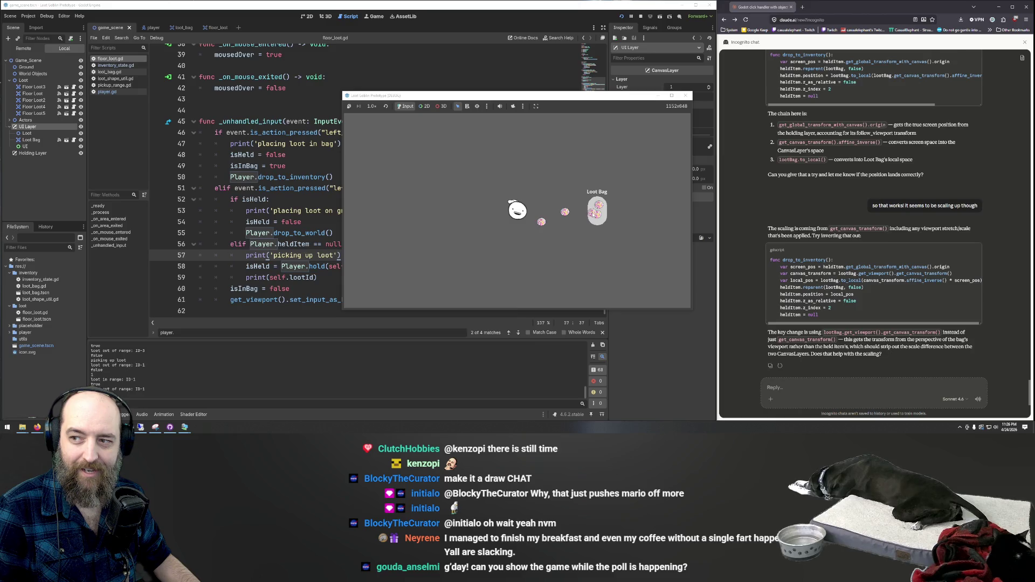
pyautogui.click(593, 213)
pyautogui.click(528, 223)
pyautogui.click(568, 220)
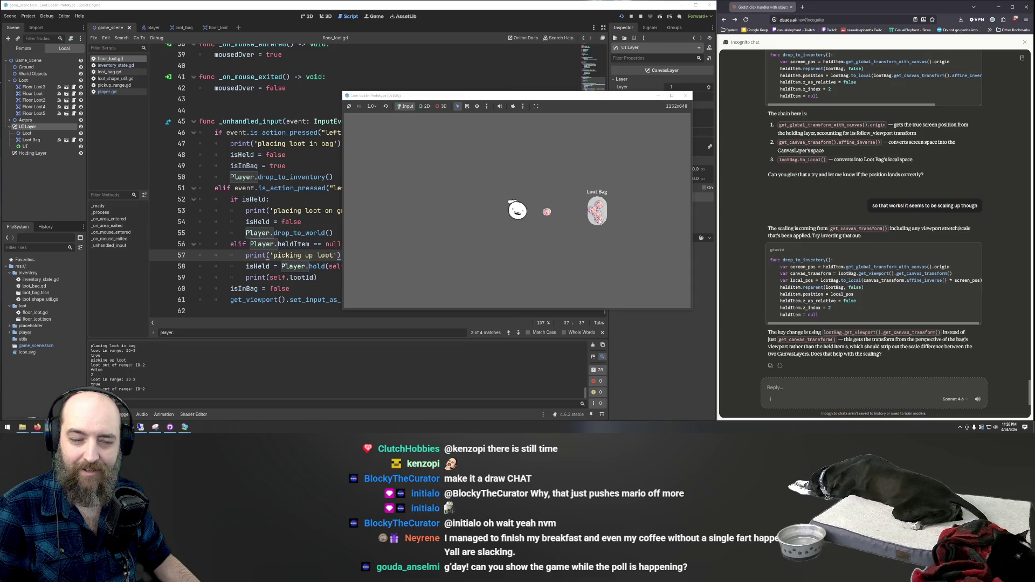
pyautogui.click(545, 214)
pyautogui.click(596, 211)
# Take several loot items out of the Loot Bag onto the ground, then put loot back into the bag
pyautogui.click(596, 211)
pyautogui.click(564, 227)
pyautogui.click(598, 208)
pyautogui.click(590, 160)
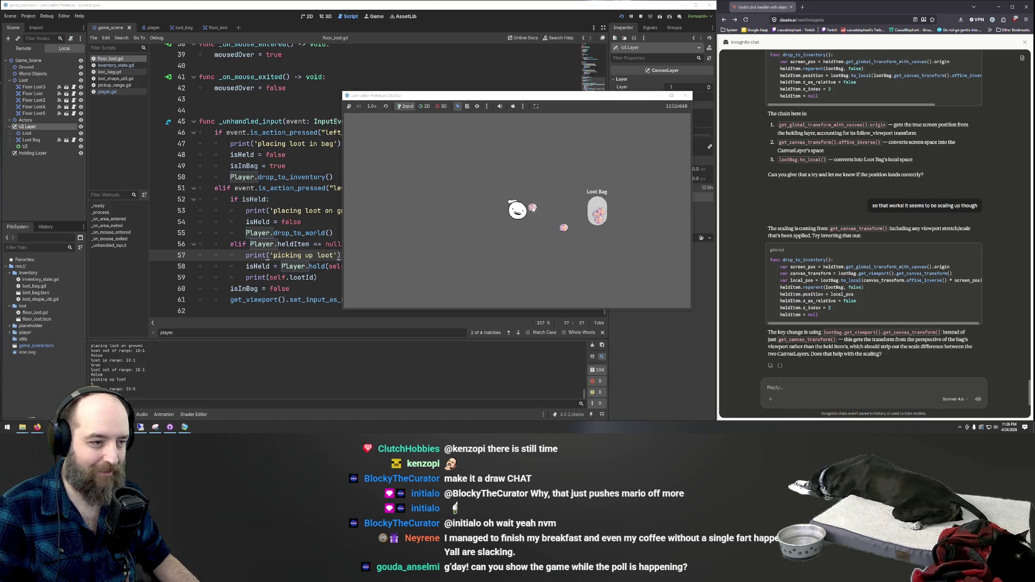
pyautogui.click(598, 215)
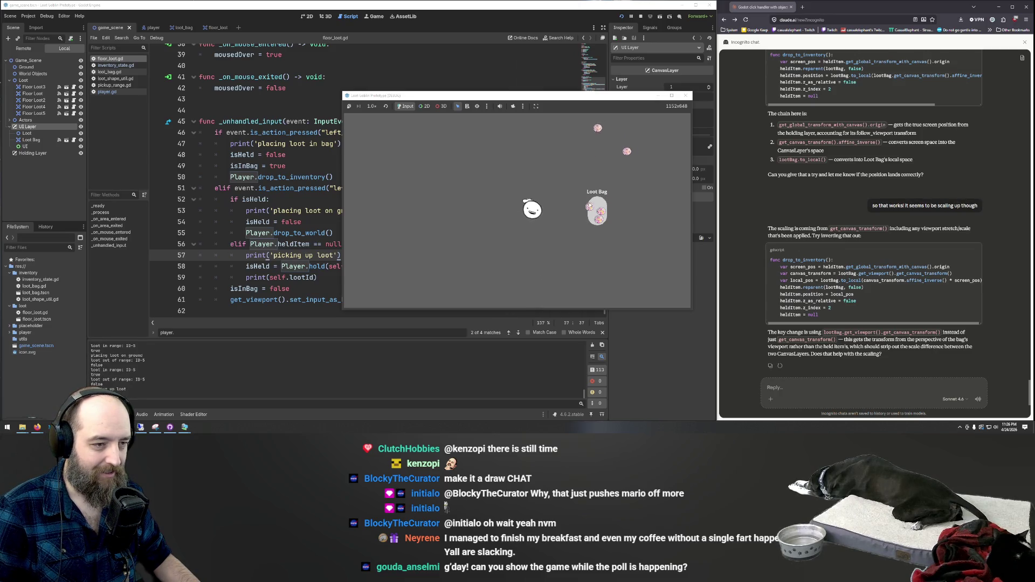
pyautogui.click(554, 212)
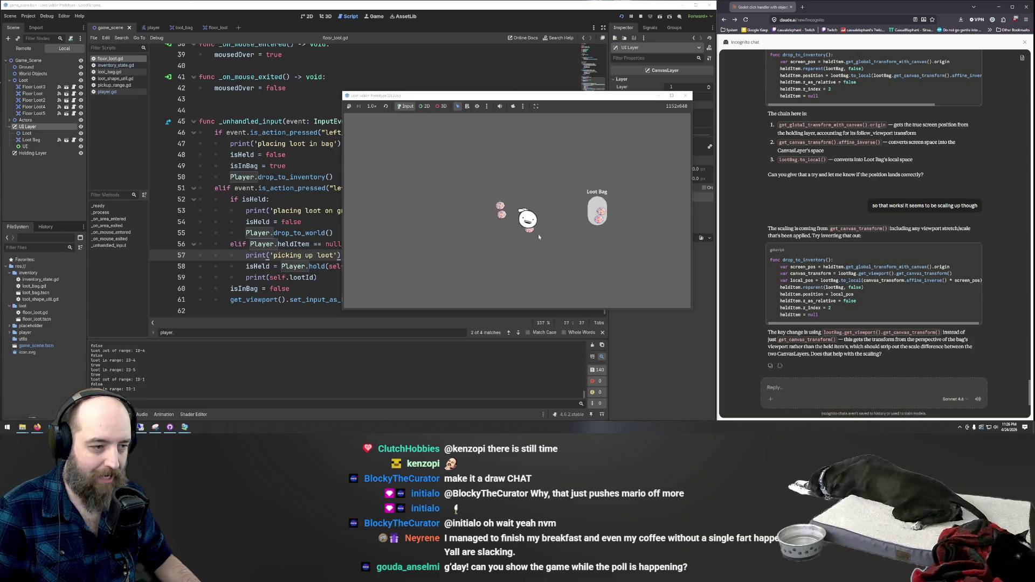
pyautogui.click(599, 218)
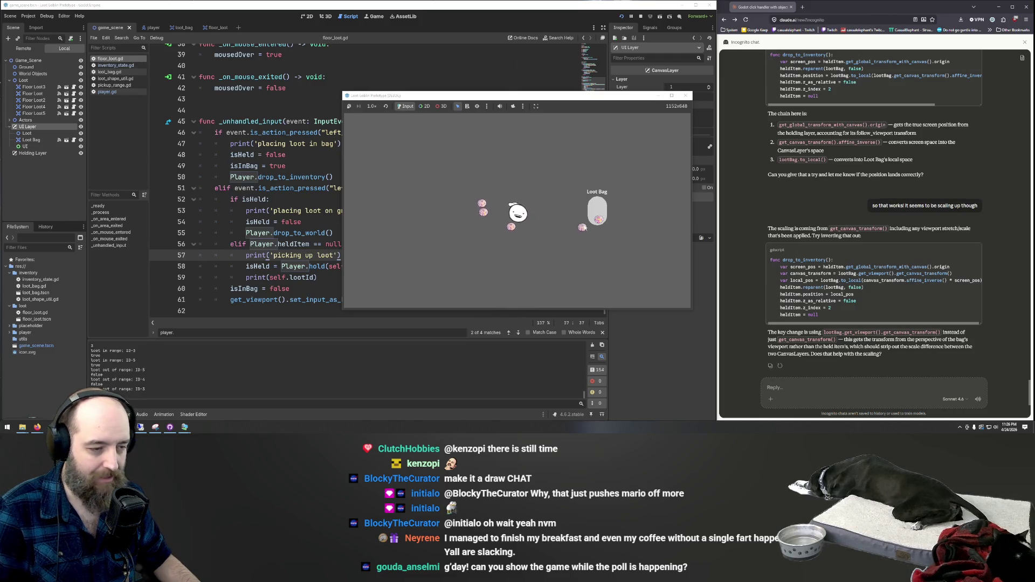
pyautogui.click(592, 216)
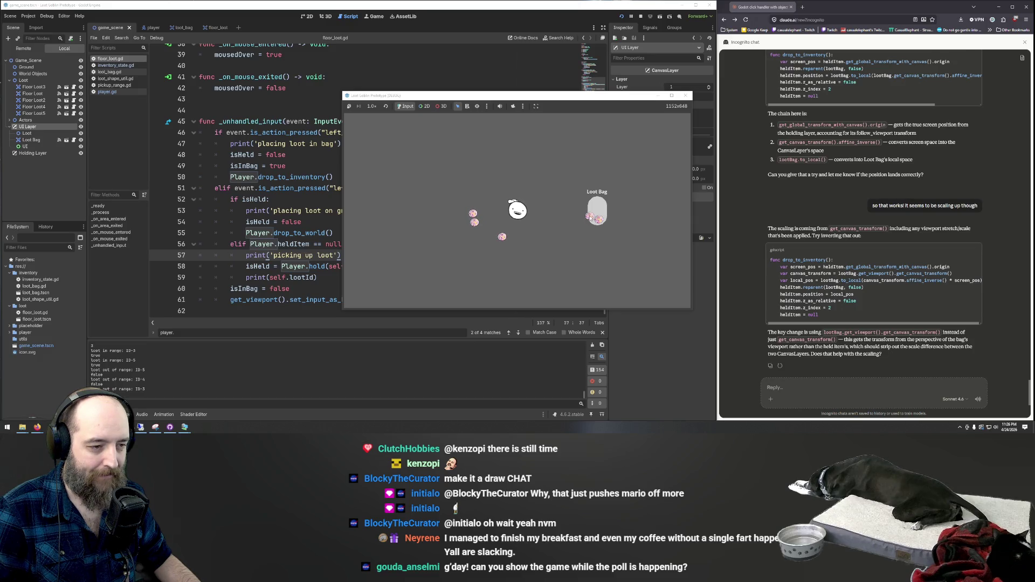
pyautogui.click(593, 215)
pyautogui.click(481, 232)
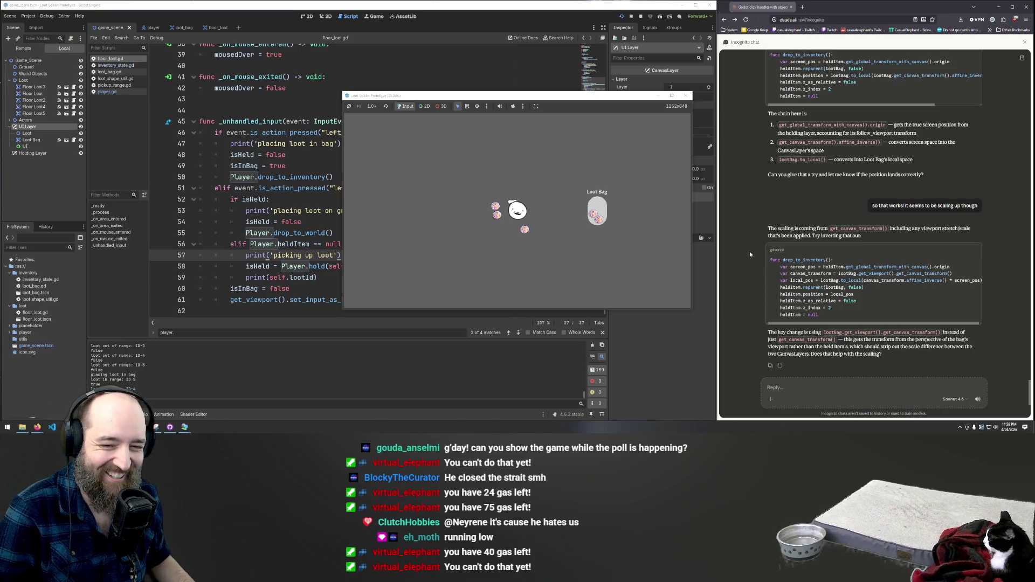
# Move the three loot orbs beside the player into the Loot Bag one by one
pyautogui.click(525, 229)
pyautogui.click(612, 212)
pyautogui.click(496, 201)
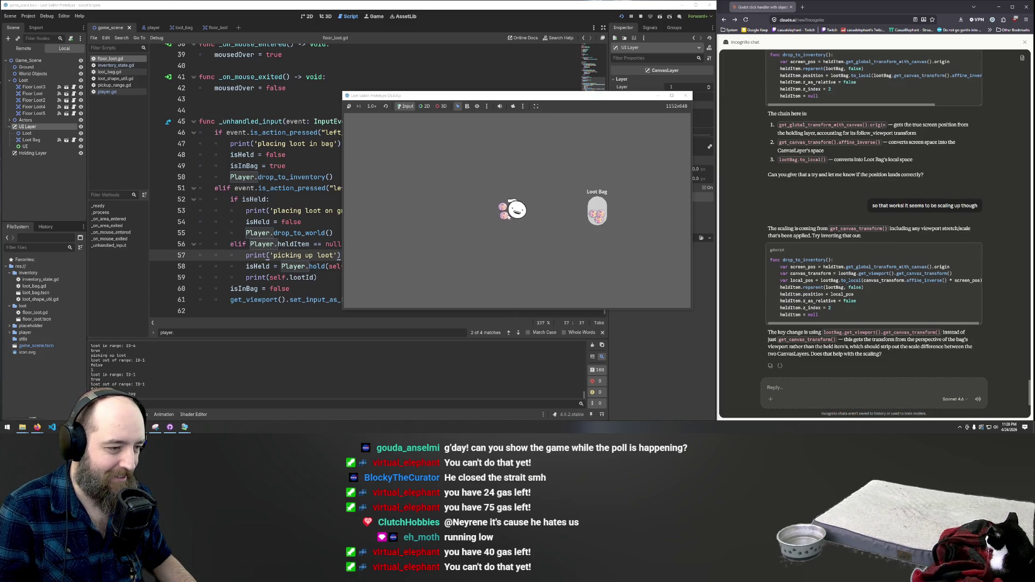
pyautogui.click(608, 216)
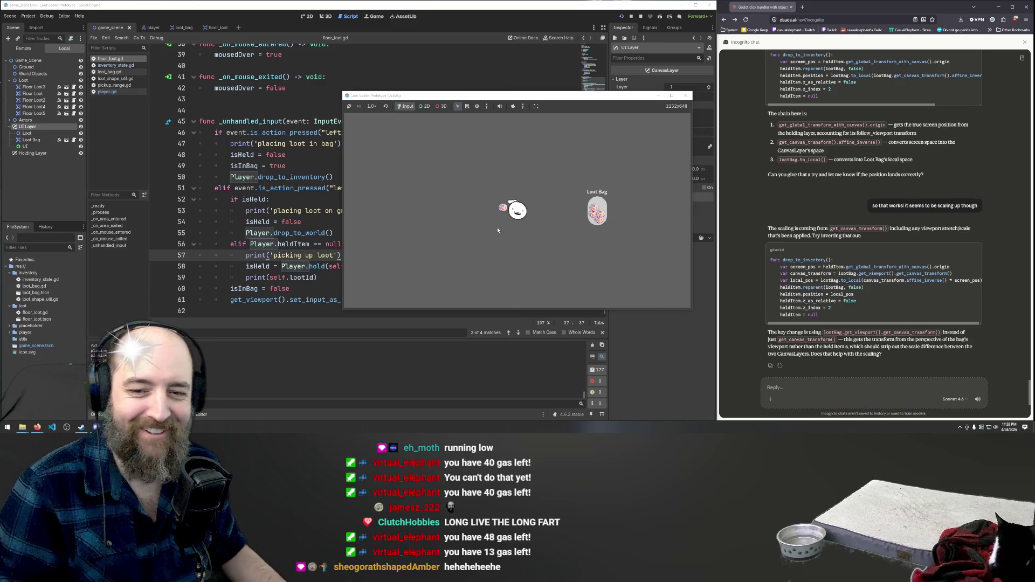
pyautogui.click(503, 207)
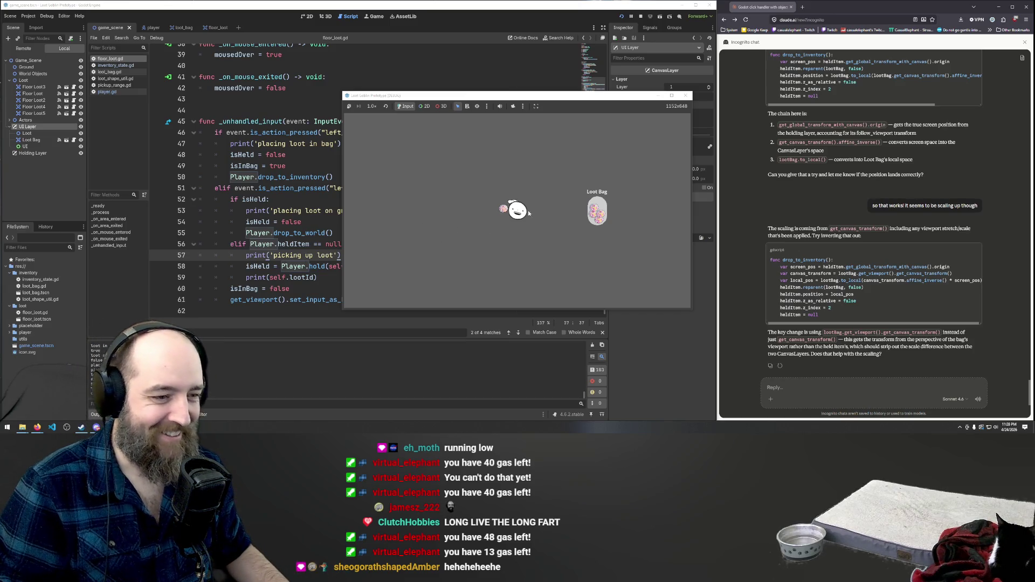
pyautogui.click(603, 211)
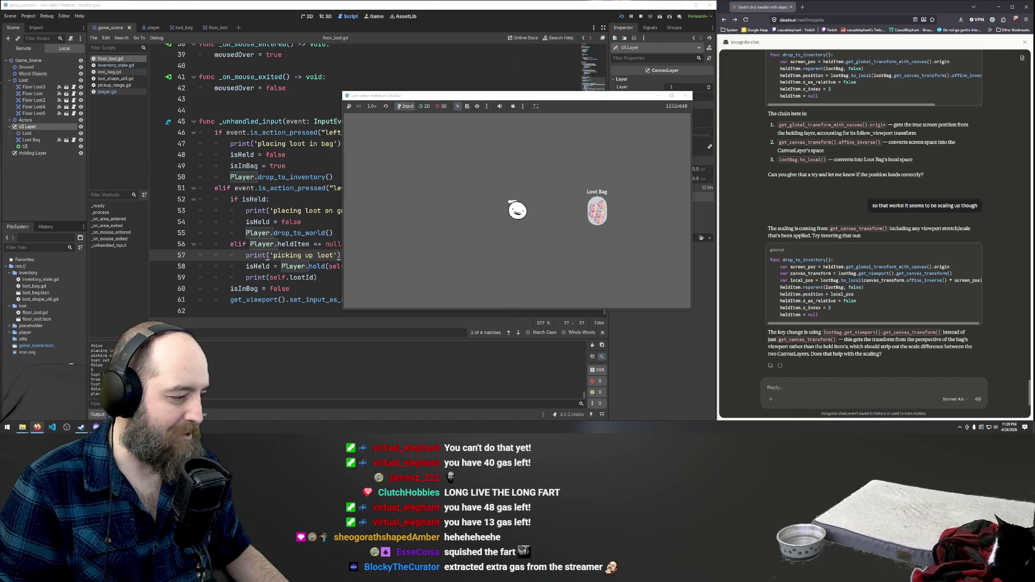
# Search Google for 'loot bag png' in a new Firefox tab
pyautogui.moveTo(36, 428)
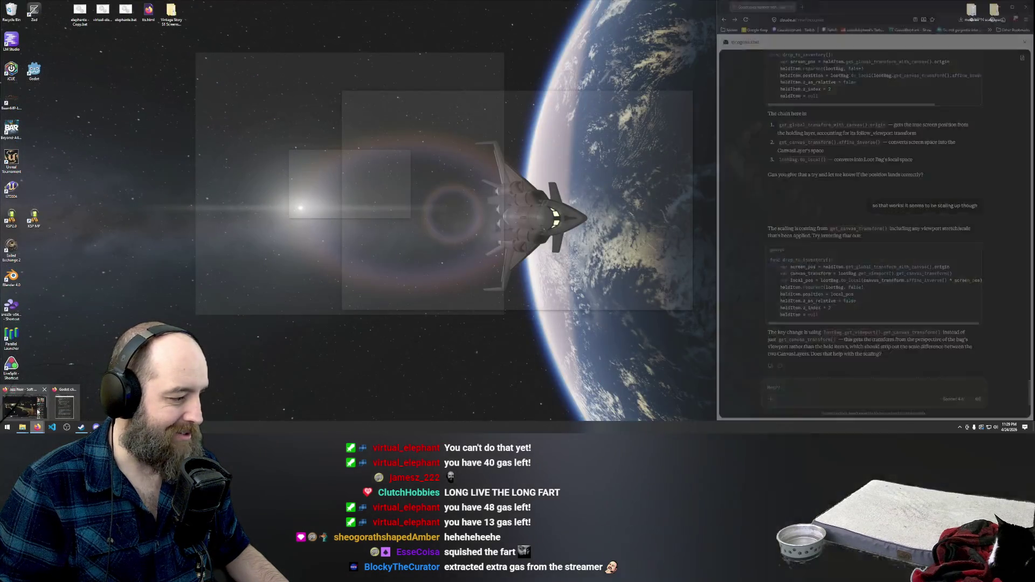
pyautogui.click(37, 413)
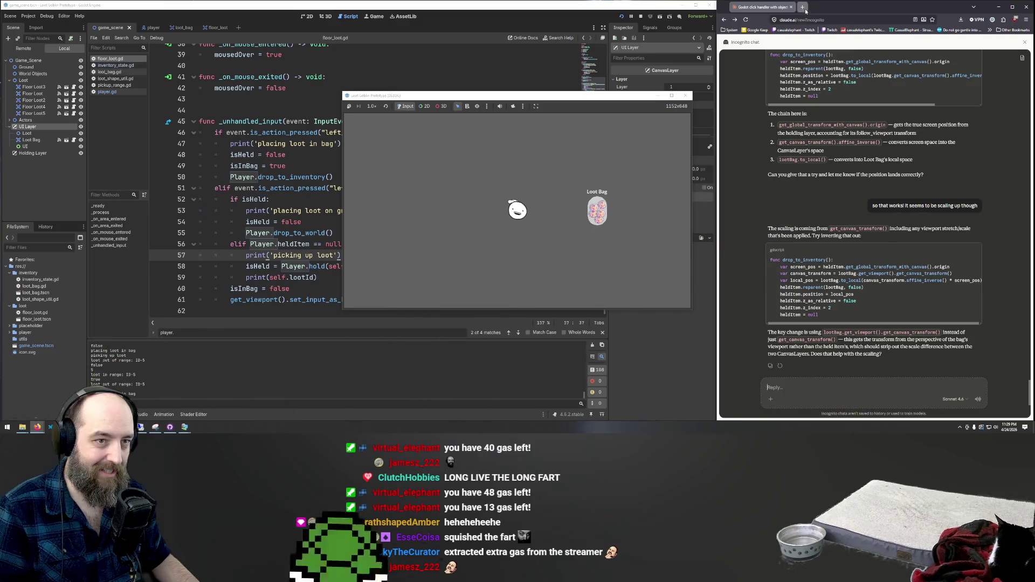
pyautogui.click(803, 7)
pyautogui.write('loot bag p')
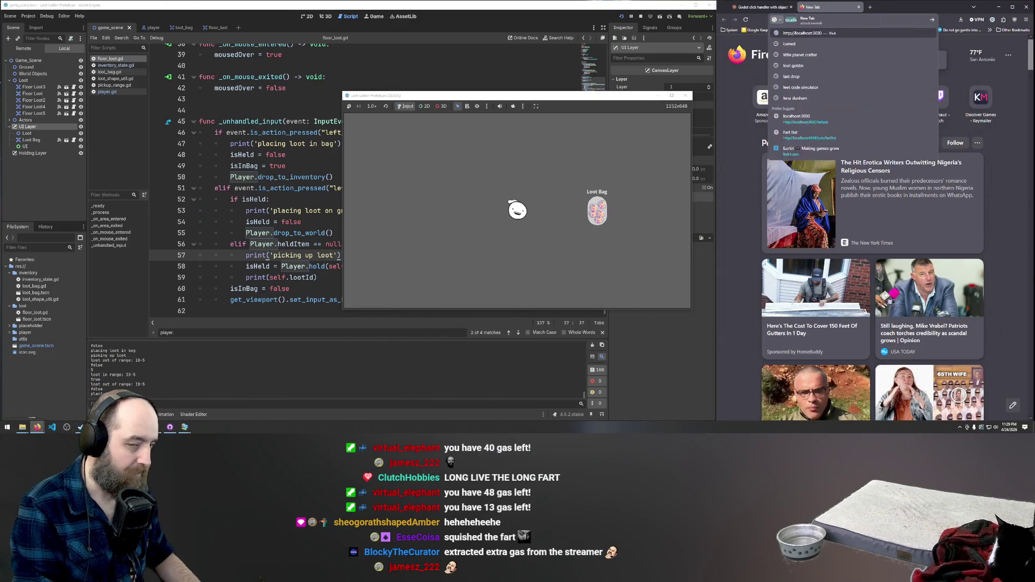
pyautogui.write('ng')
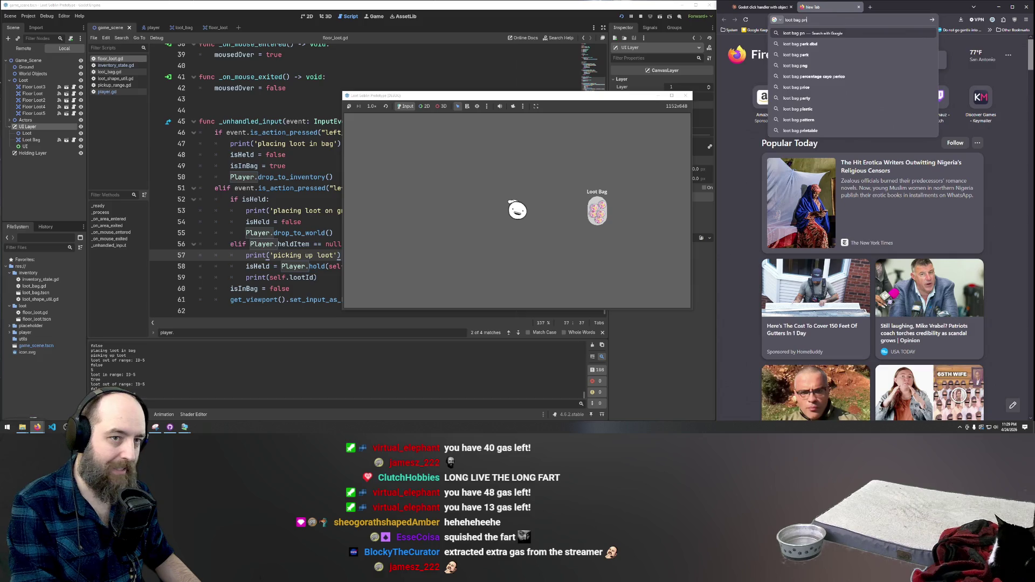
pyautogui.press('Return')
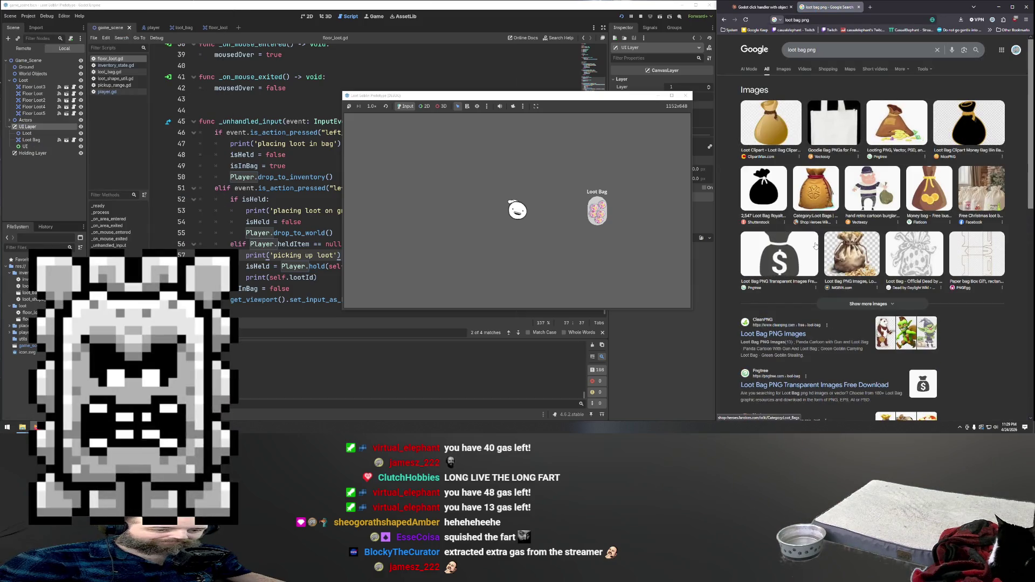
# Refine the search with 'black and white illustration' and preview the money-bag image result
pyautogui.click(814, 49)
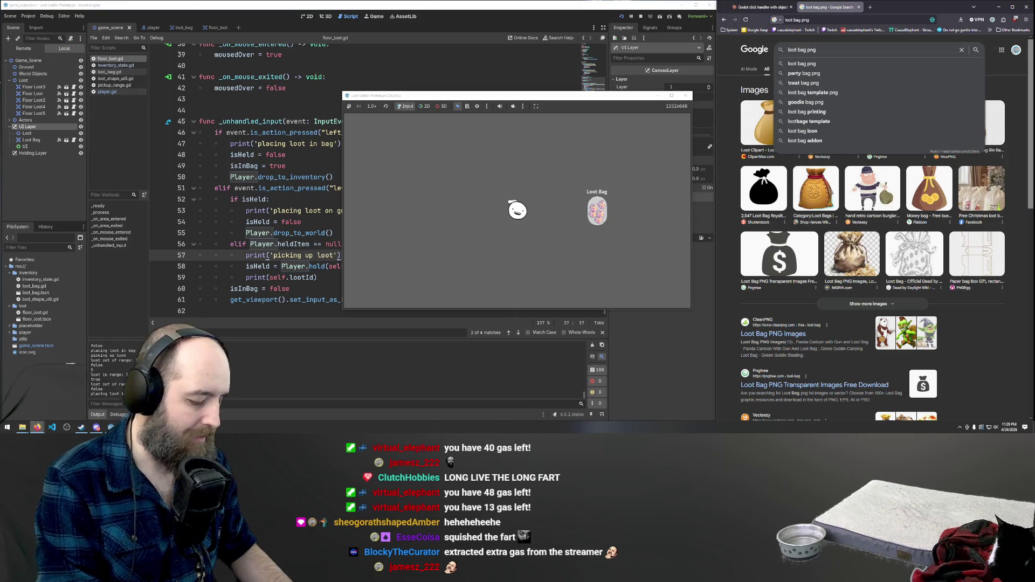
pyautogui.write('black and white illust')
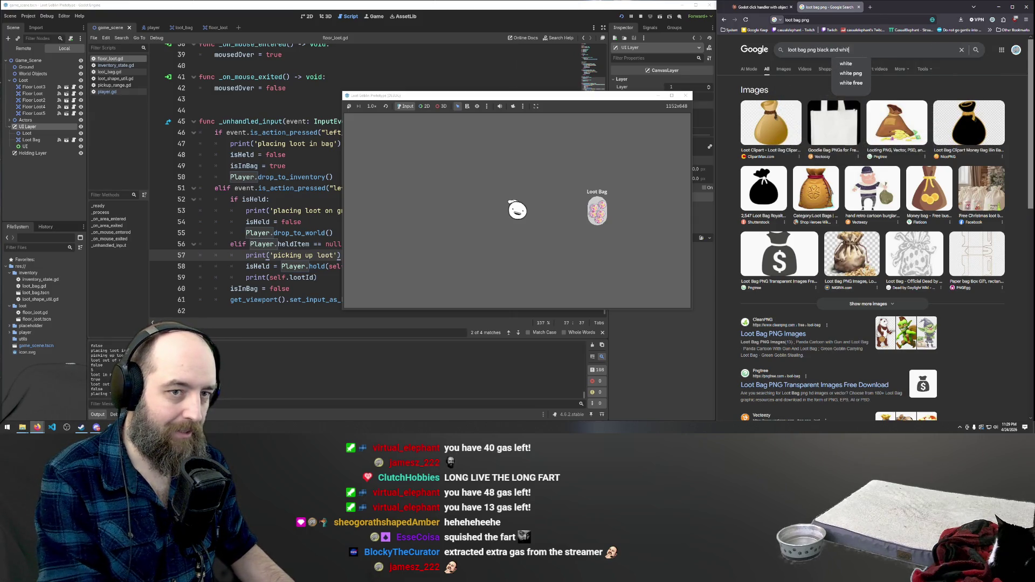
pyautogui.write('ration')
pyautogui.press('Return')
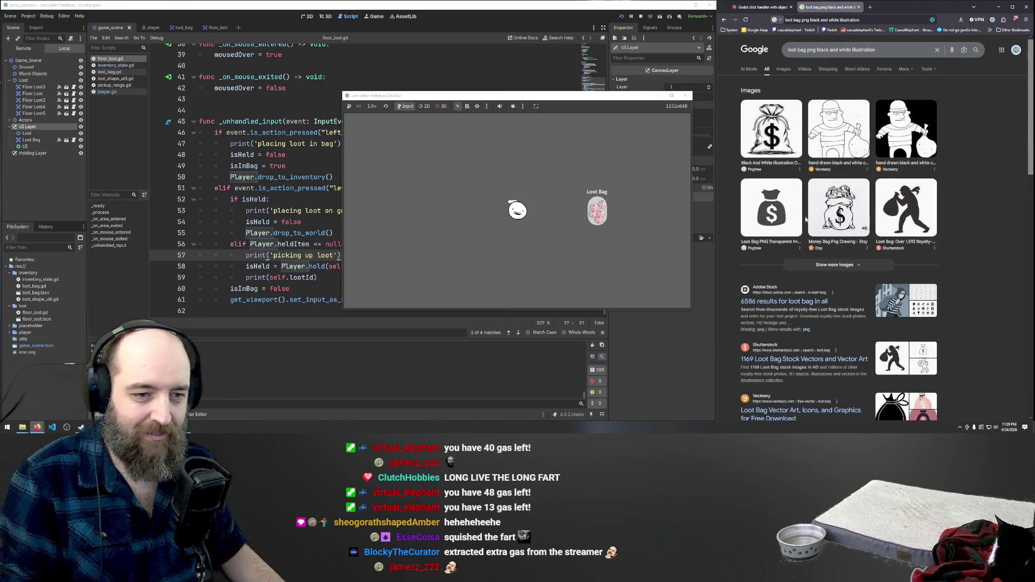
pyautogui.click(782, 70)
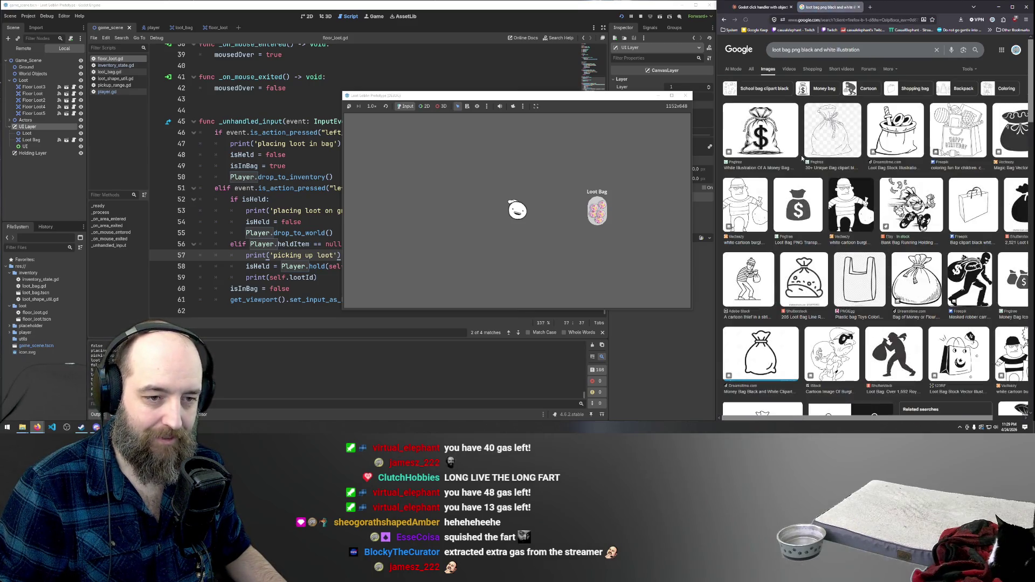
pyautogui.click(776, 348)
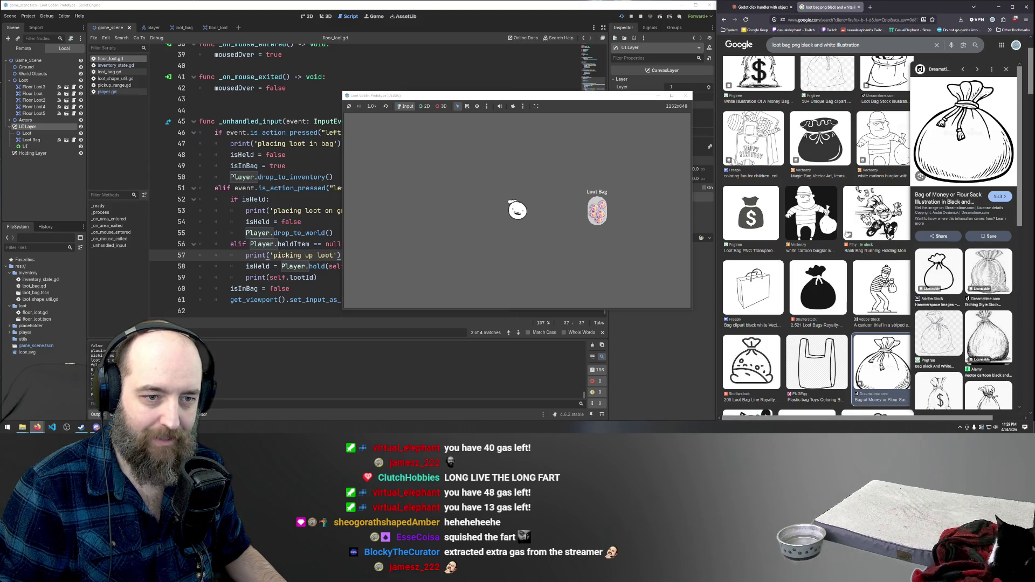
pyautogui.scroll(-3, 847, 235)
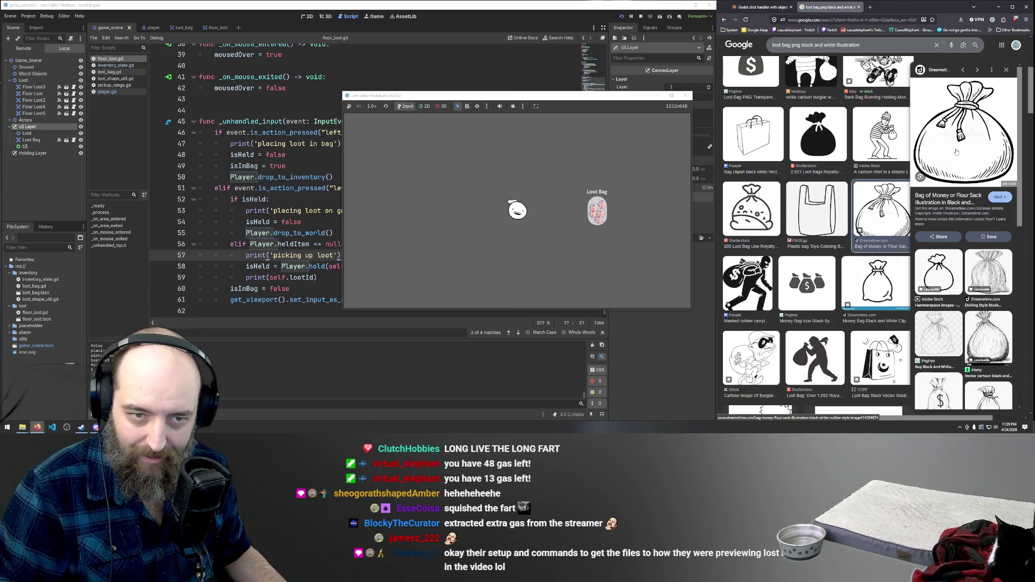
pyautogui.rightClick(960, 108)
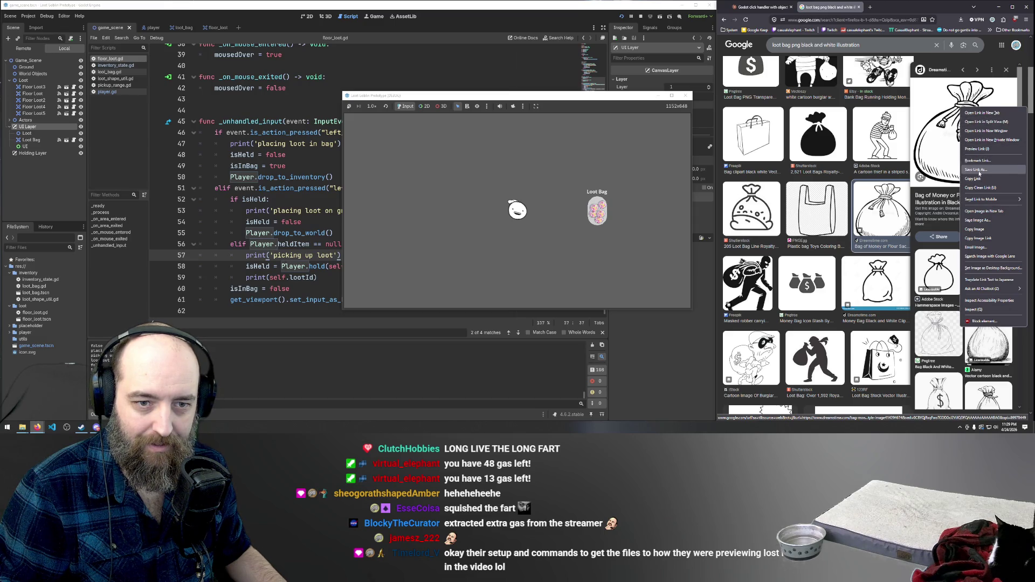
# Save the previewed image as 'loot bag.png' using the All Files type
pyautogui.click(977, 220)
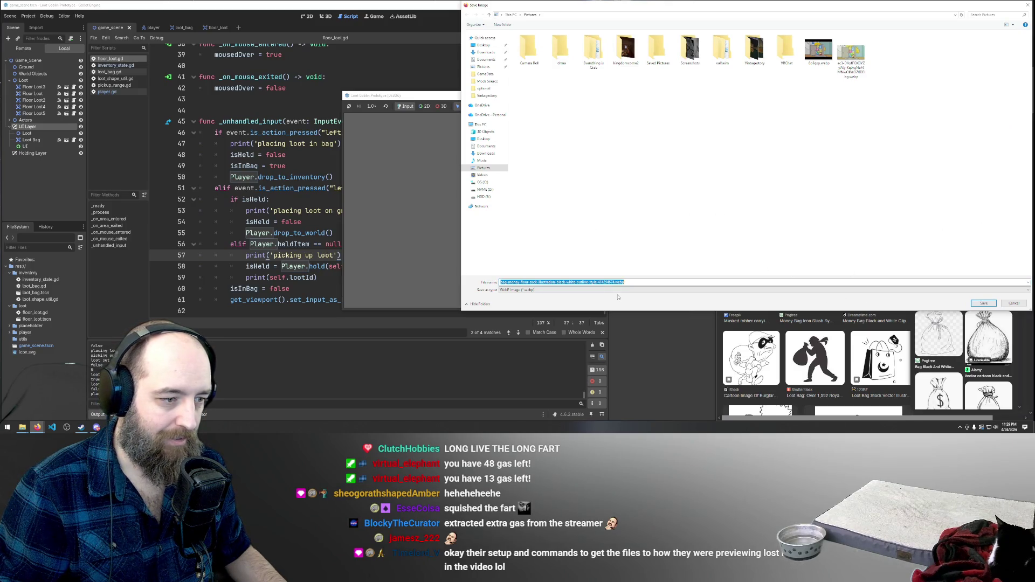
pyautogui.press('BackSpace')
pyautogui.write('loot bag')
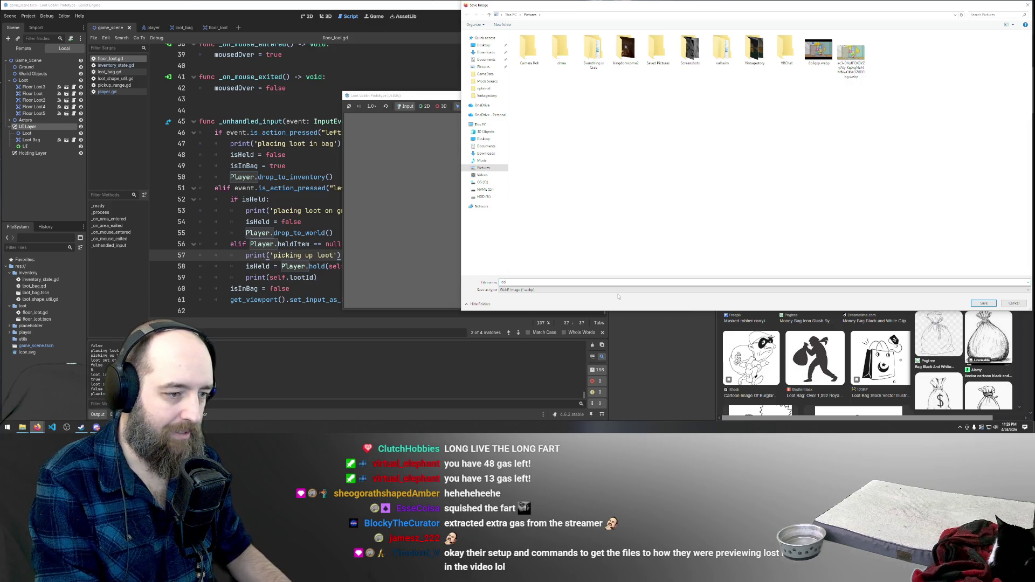
pyautogui.click(539, 291)
pyautogui.click(530, 297)
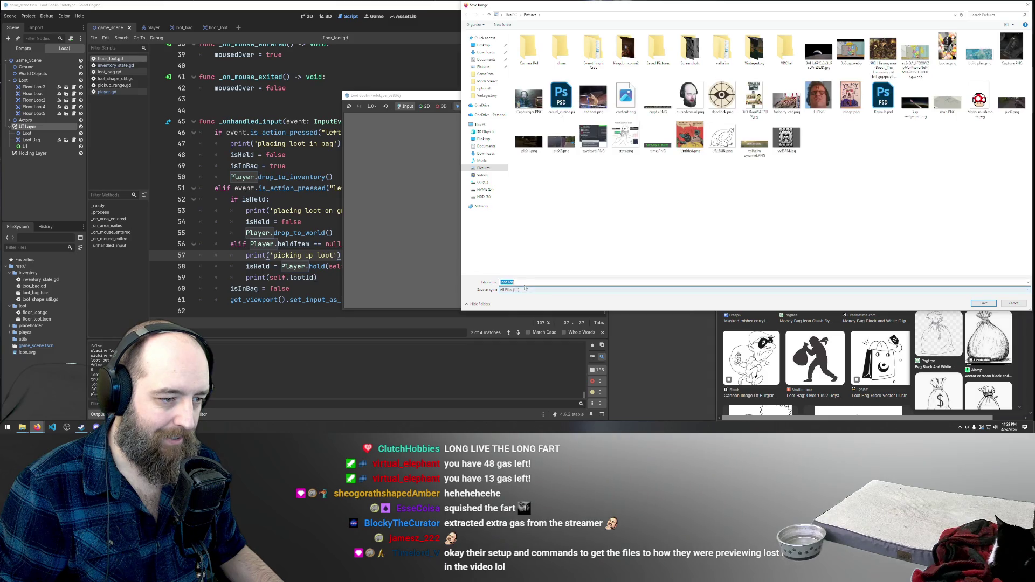
pyautogui.write('.p')
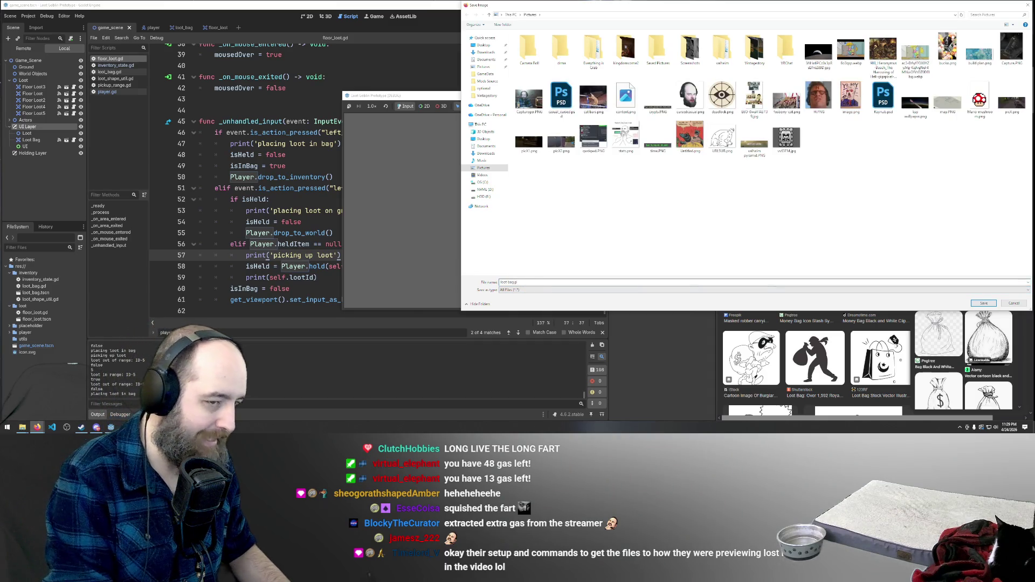
pyautogui.write('ng')
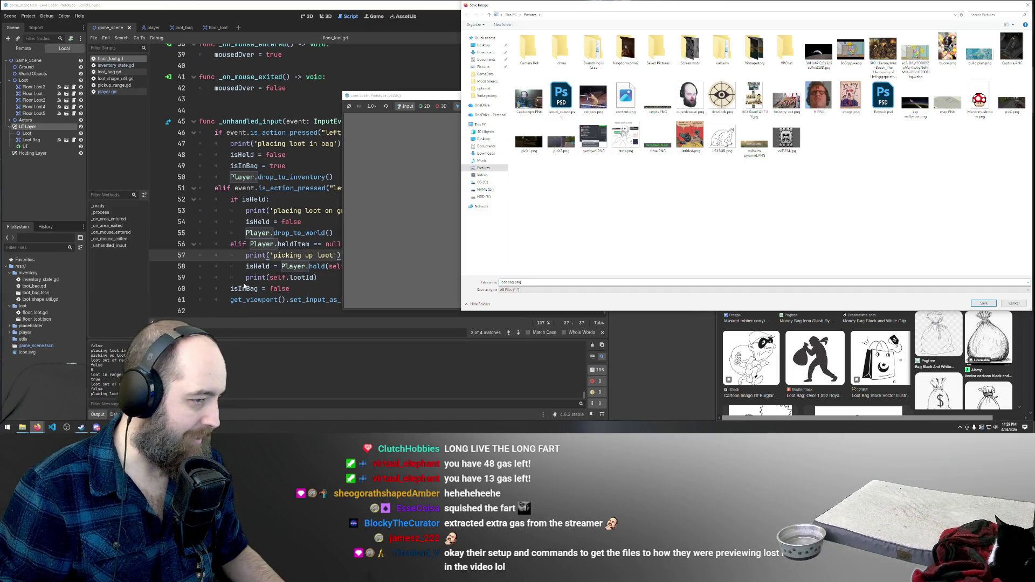
pyautogui.press('Return')
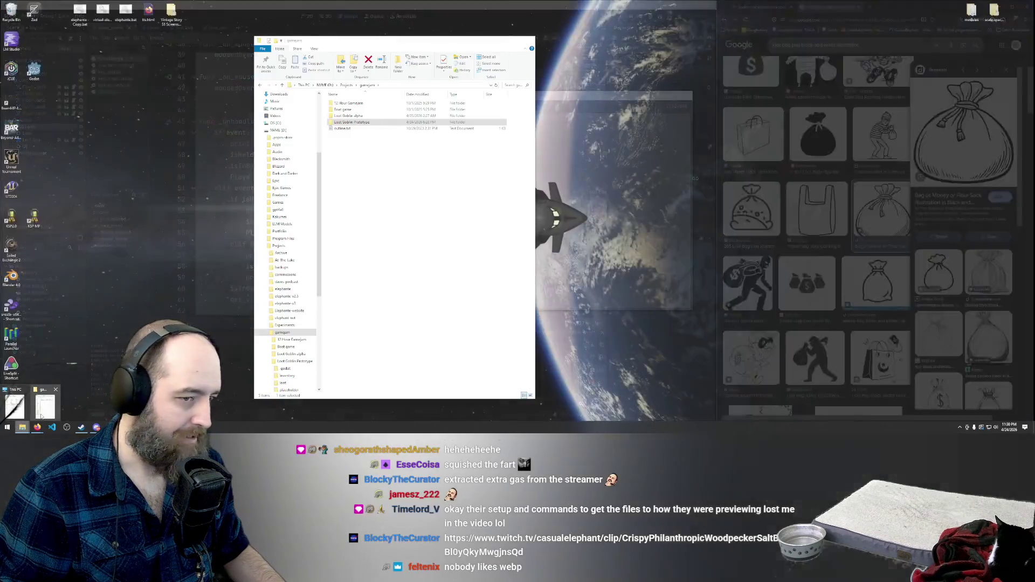
pyautogui.click(45, 407)
# Look in the Downloads and Pictures folders, then drag the Explorer window off the Godot code editor
pyautogui.scroll(2, 287, 118)
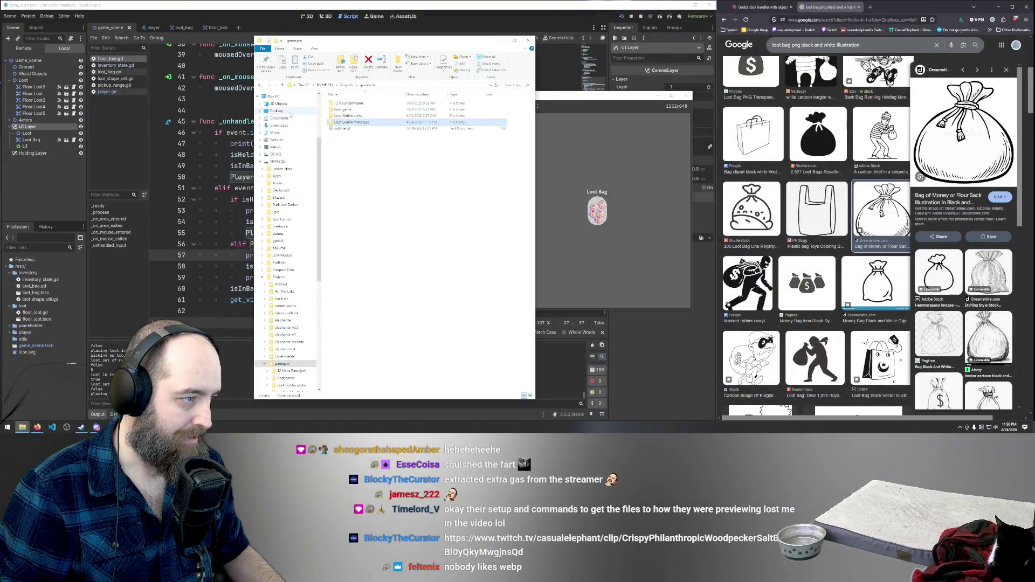
pyautogui.click(286, 126)
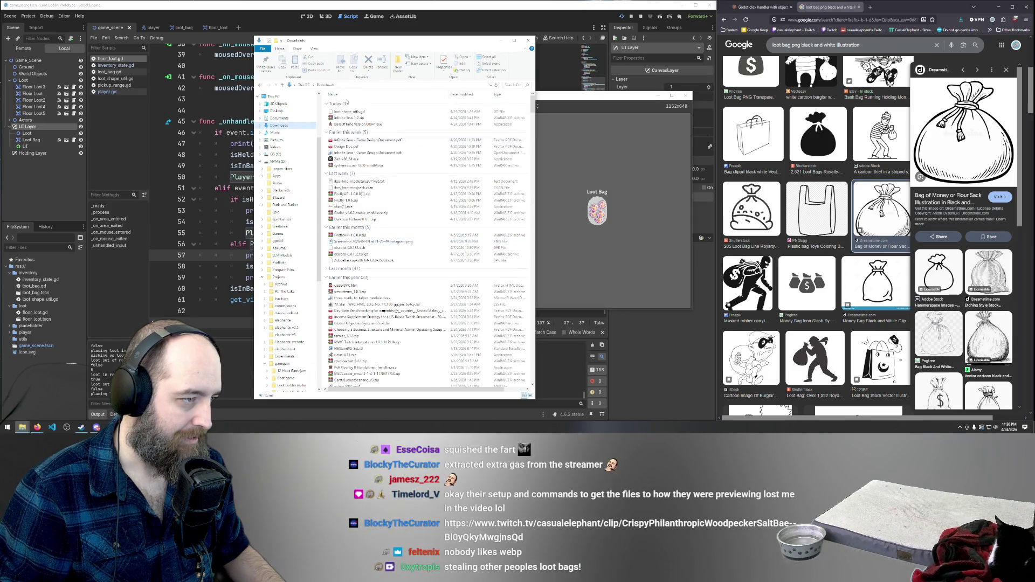
pyautogui.scroll(1, 295, 111)
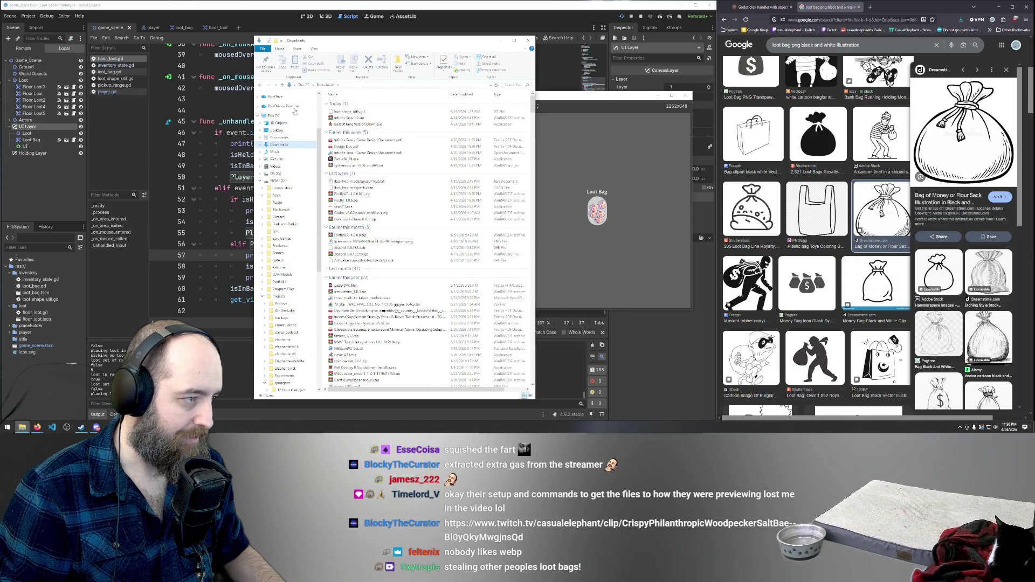
pyautogui.click(276, 159)
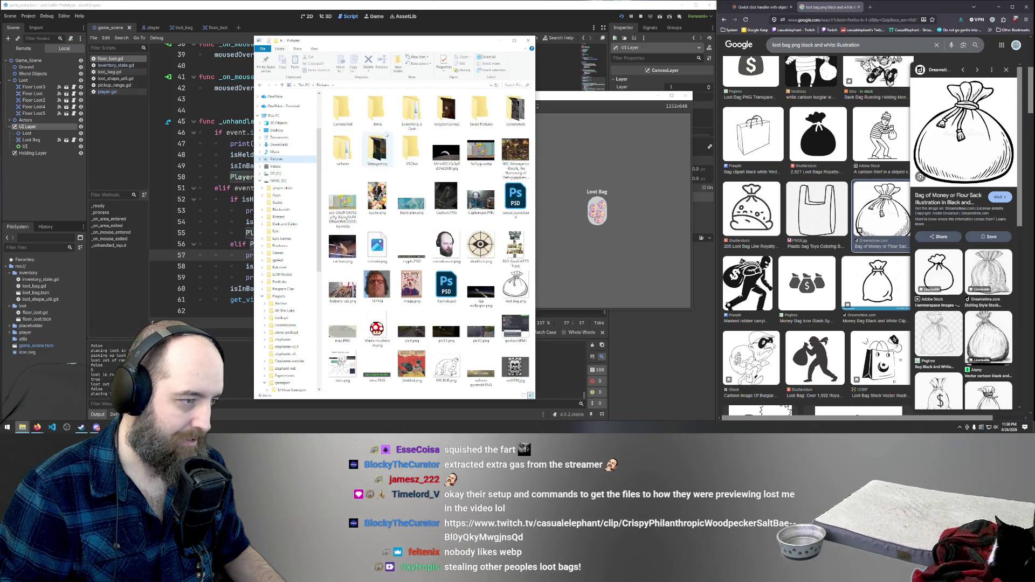
pyautogui.moveTo(428, 41); pyautogui.dragTo(863, 189)
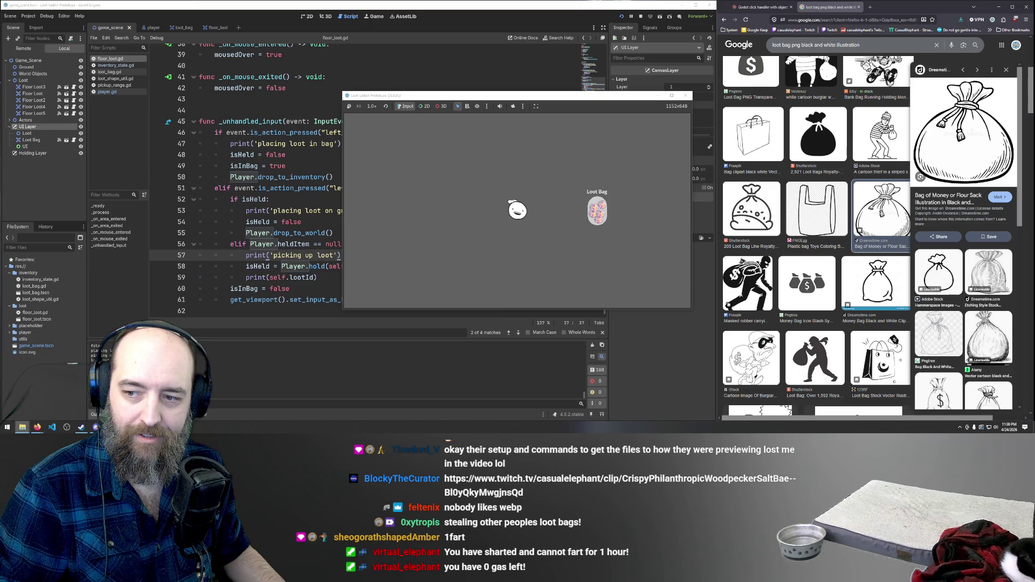
# Remove the corrupt loot bag.png from res://placeholder and open the saved picture in the image viewer
pyautogui.click(31, 325)
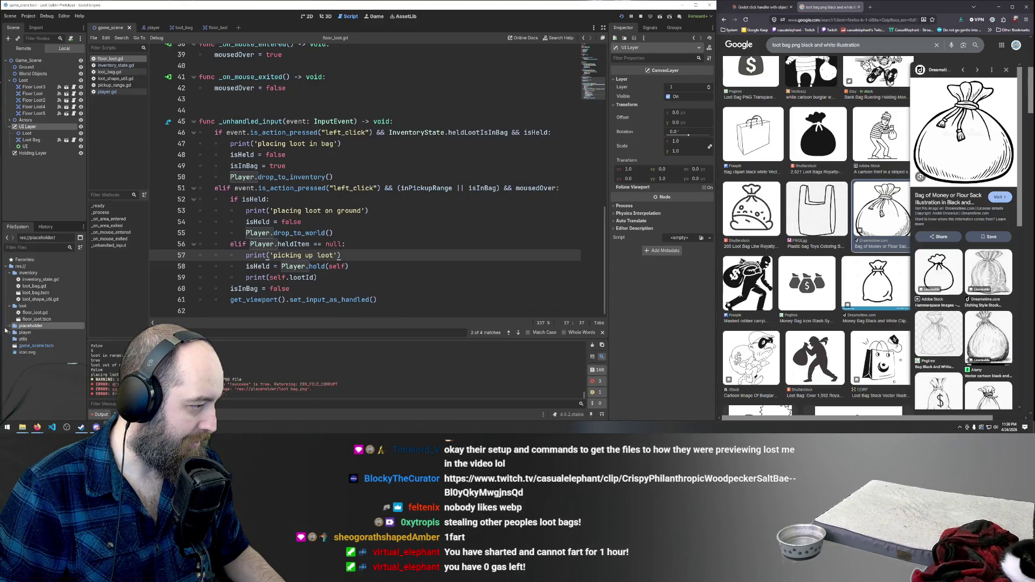
pyautogui.doubleClick(31, 326)
pyautogui.click(34, 346)
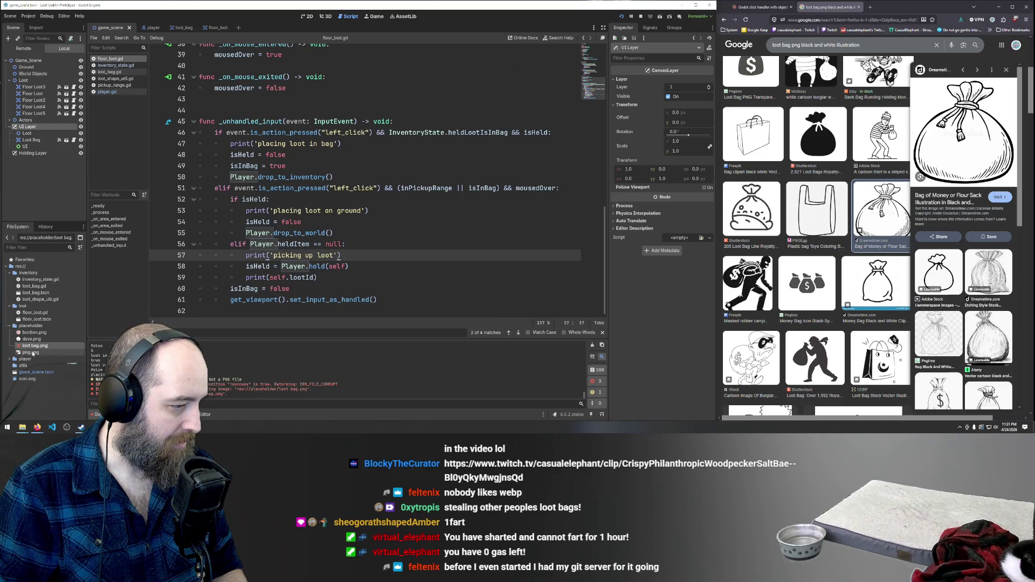
pyautogui.press('Delete')
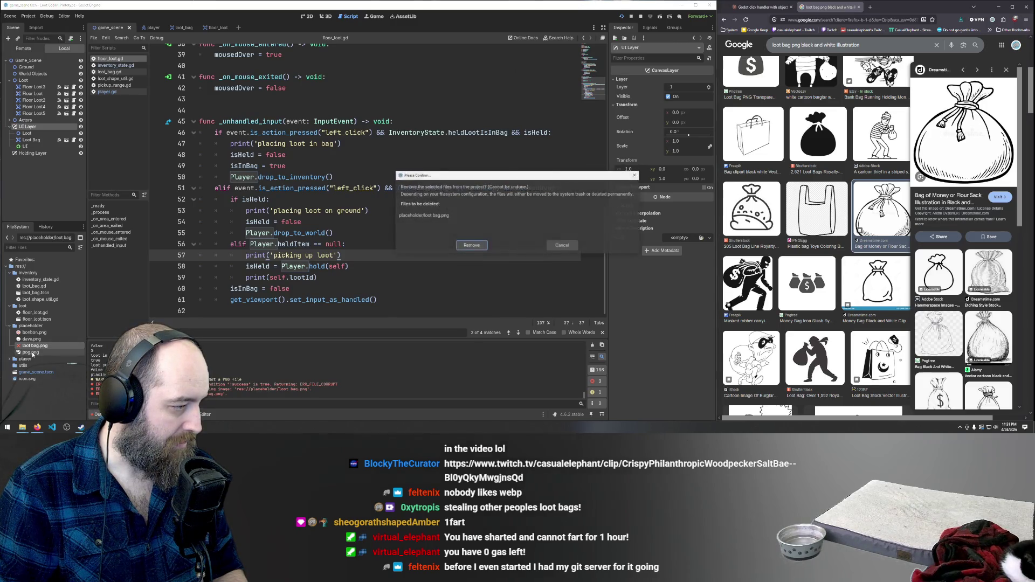
pyautogui.press('Return')
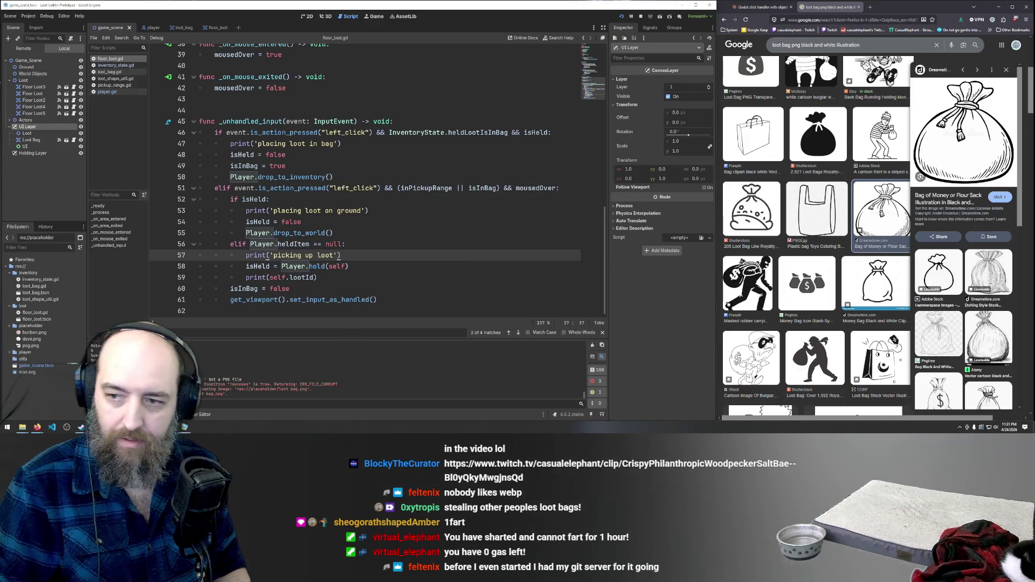
pyautogui.click(200, 427)
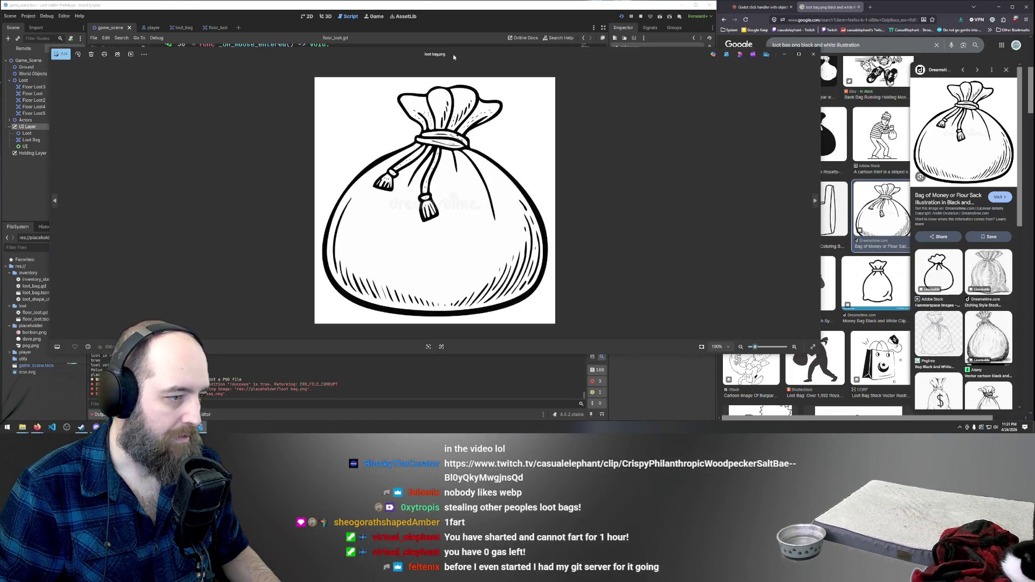
# Send the loot bag picture from Photos to Adobe Photoshop via Open with
pyautogui.rightClick(475, 178)
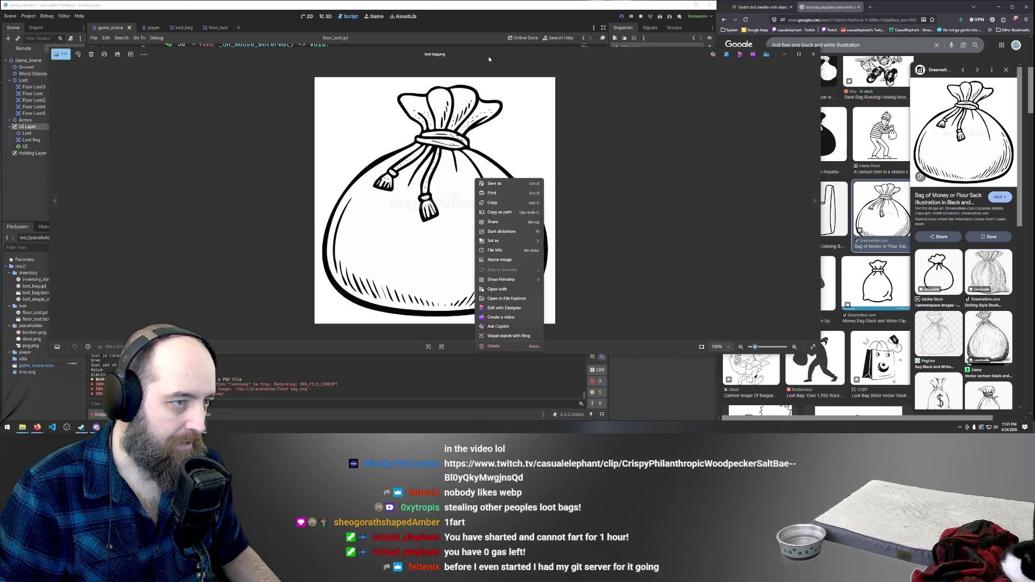
pyautogui.click(785, 54)
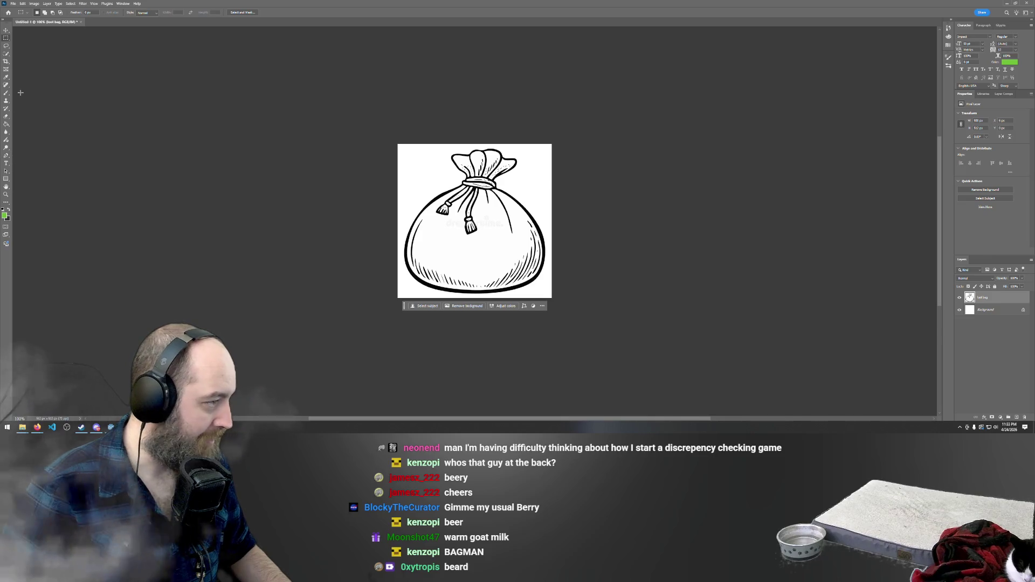
# Magic-wand select the white surround, hide the Background layer for transparency, and minimise Photoshop
pyautogui.click(6, 54)
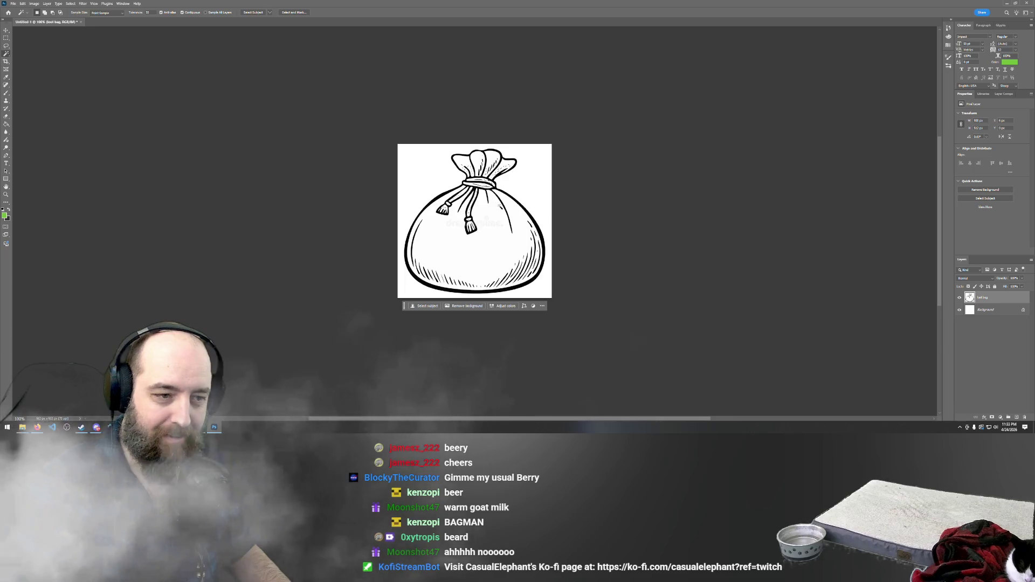
pyautogui.click(427, 174)
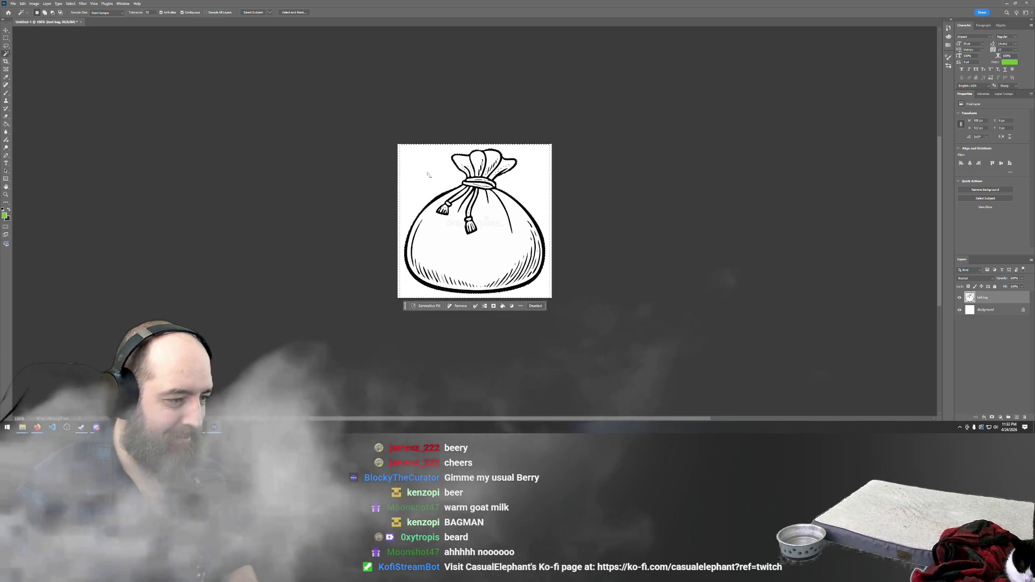
pyautogui.click(960, 310)
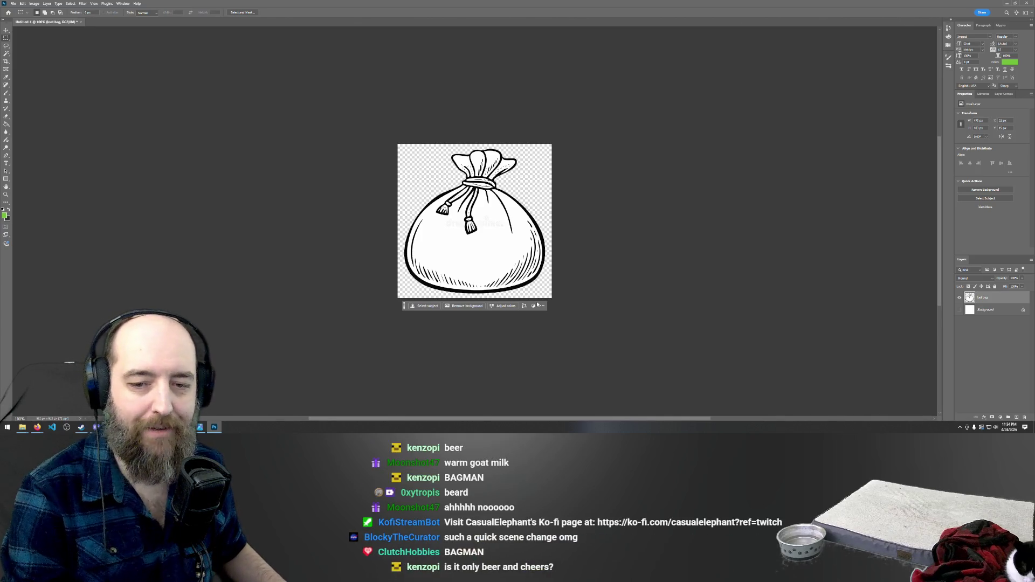
pyautogui.click(1008, 3)
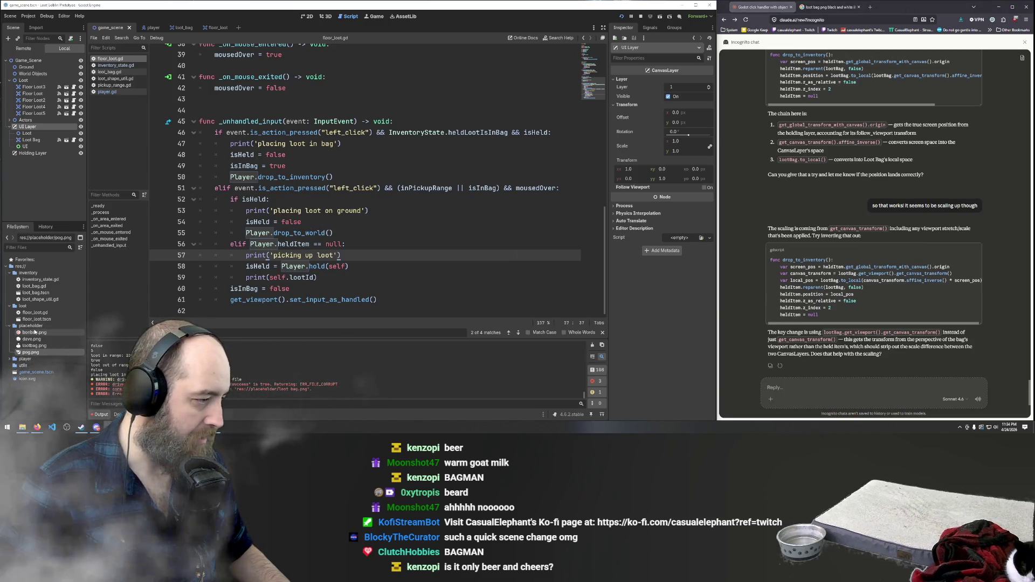
# Locate lootbag.png, then open the player scene and inspect its sprite and pickup-range shape
pyautogui.click(27, 346)
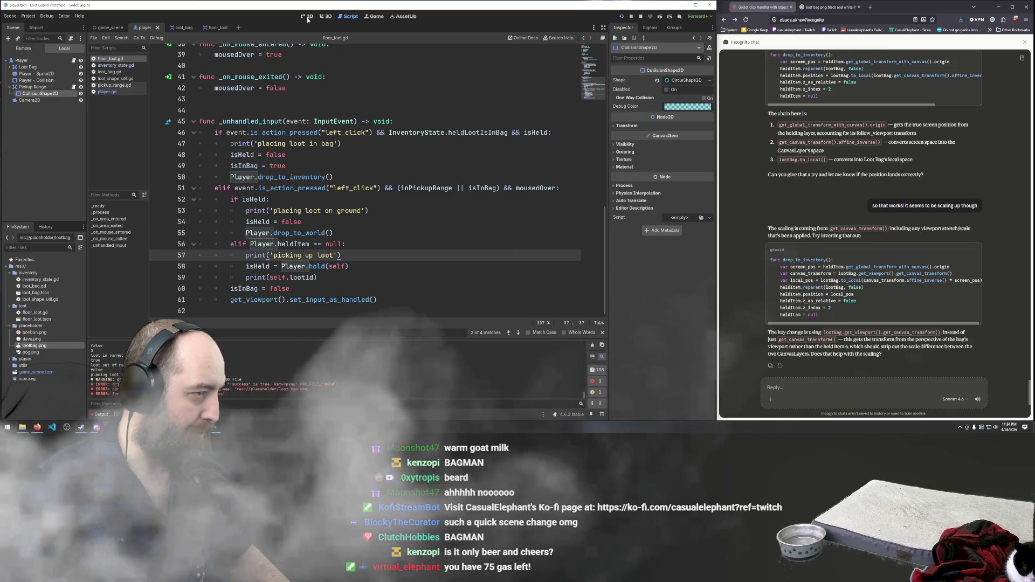
pyautogui.click(145, 27)
pyautogui.scroll(5, 345, 162)
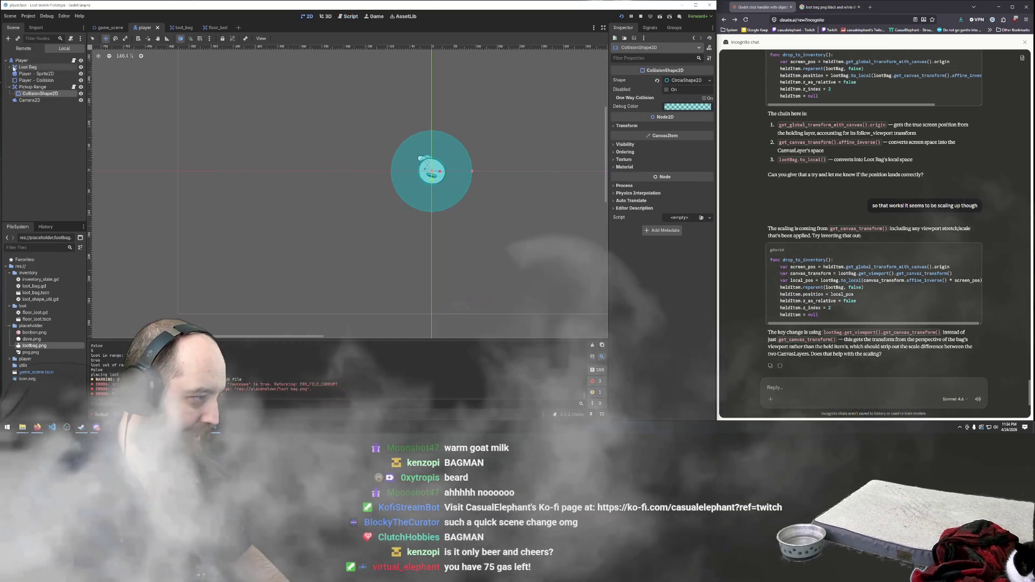
pyautogui.click(41, 74)
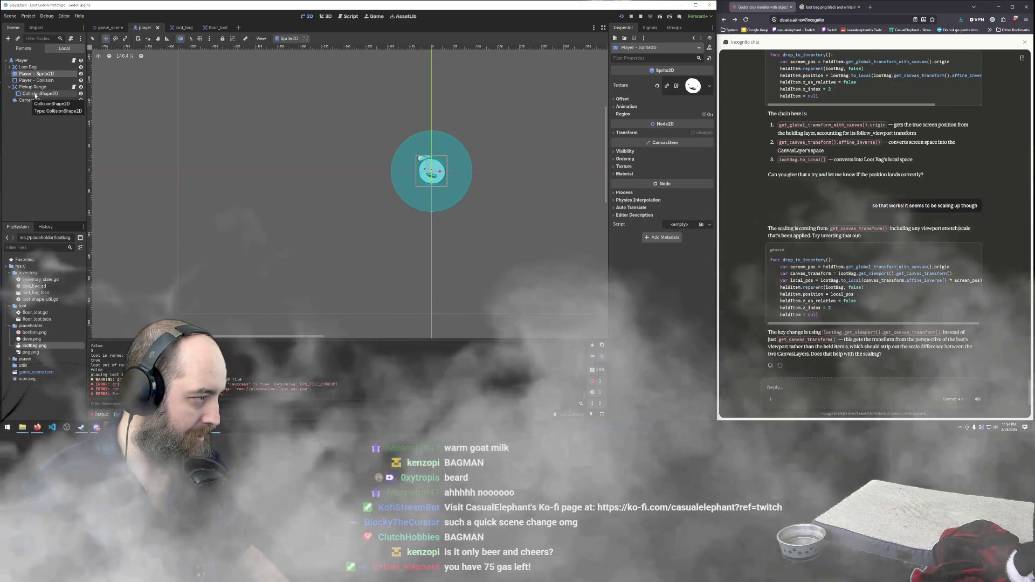
pyautogui.click(40, 93)
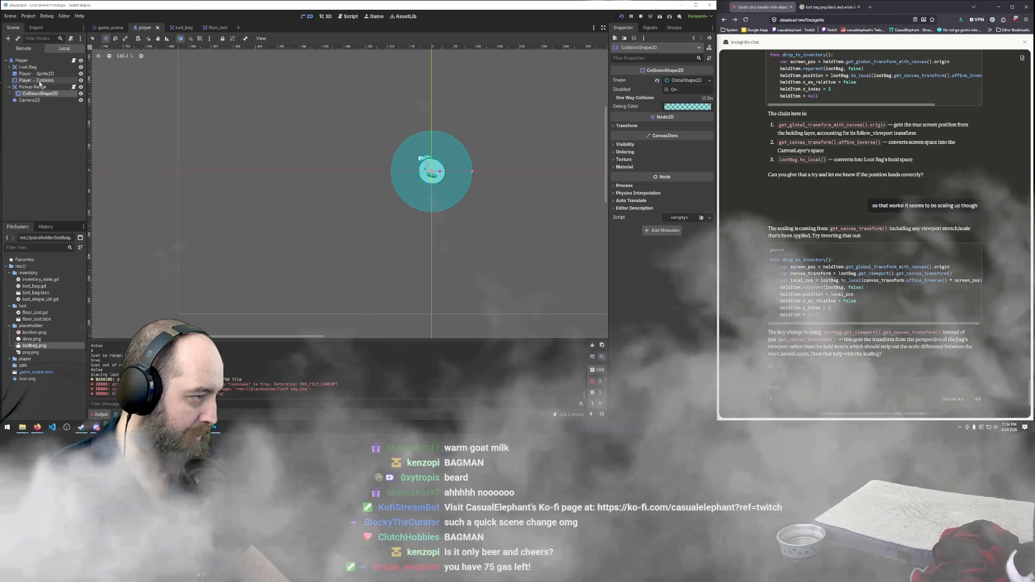
pyautogui.press('Up')
pyautogui.press('Up')
pyautogui.press('Up')
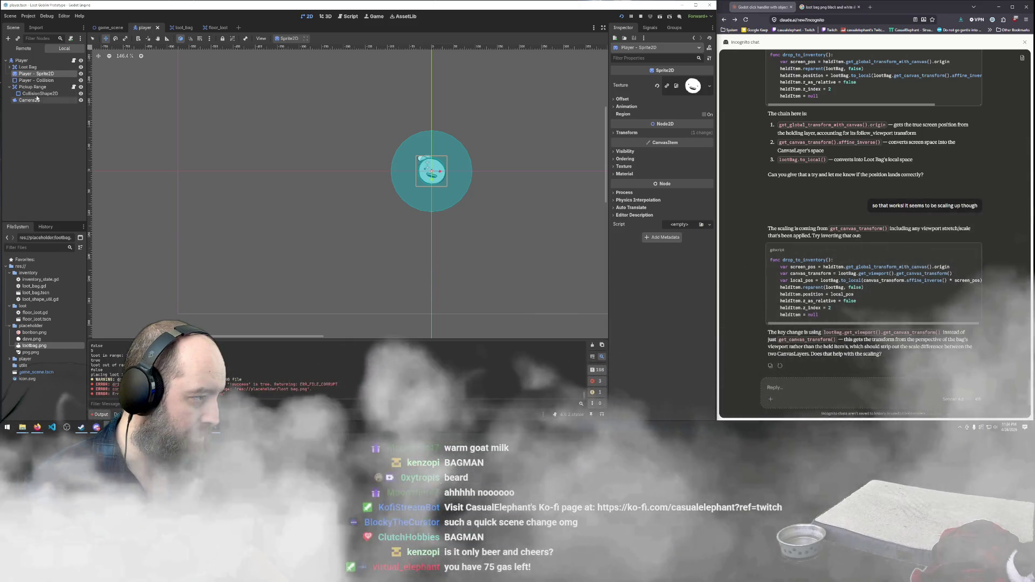
# Expand the Loot Bag node and select its Sprite2D child
pyautogui.click(30, 67)
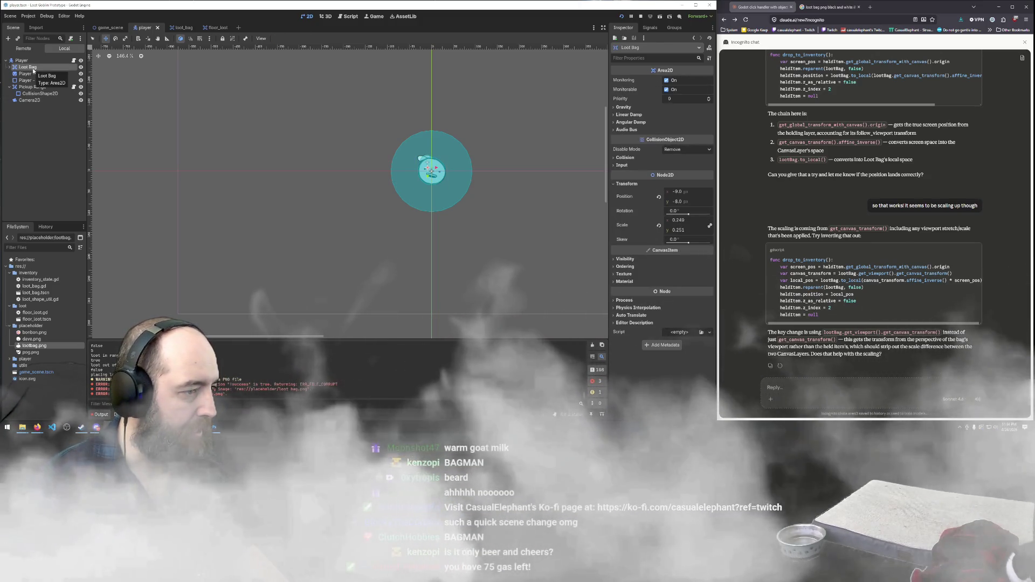
pyautogui.click(10, 67)
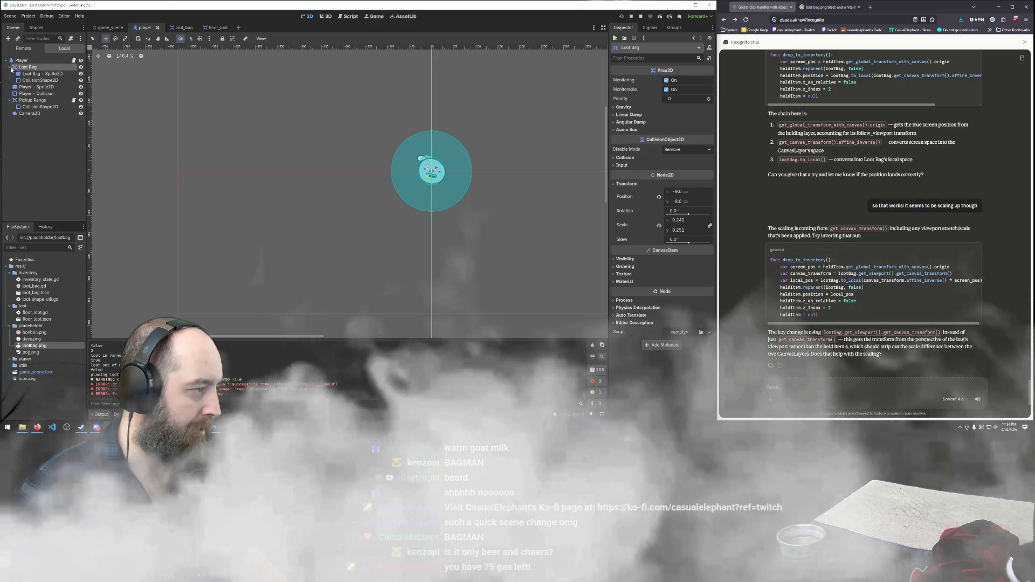
pyautogui.click(36, 73)
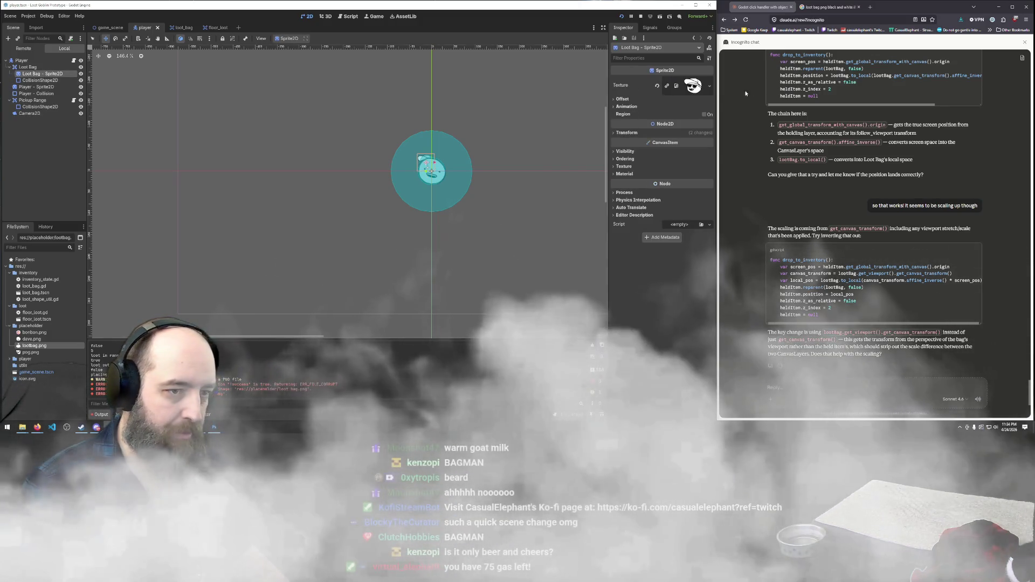
pyautogui.click(693, 86)
pyautogui.click(693, 85)
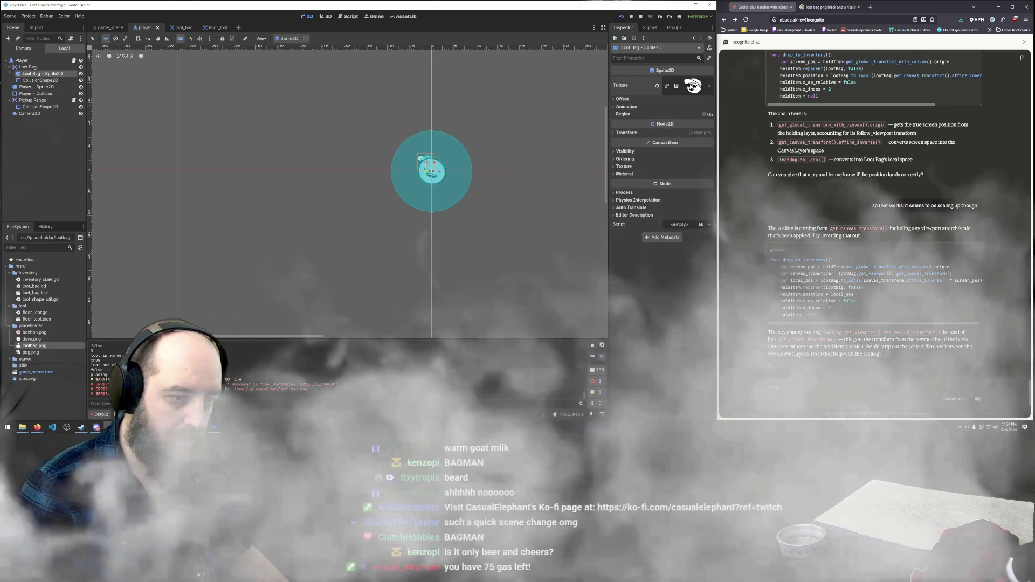
pyautogui.click(693, 85)
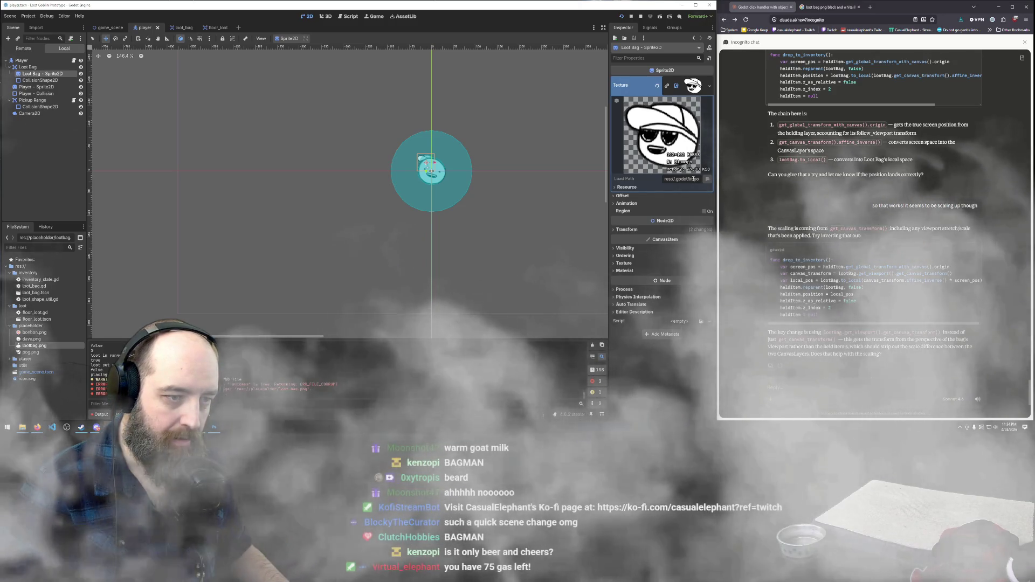
pyautogui.doubleClick(690, 179)
pyautogui.tripleClick(699, 180)
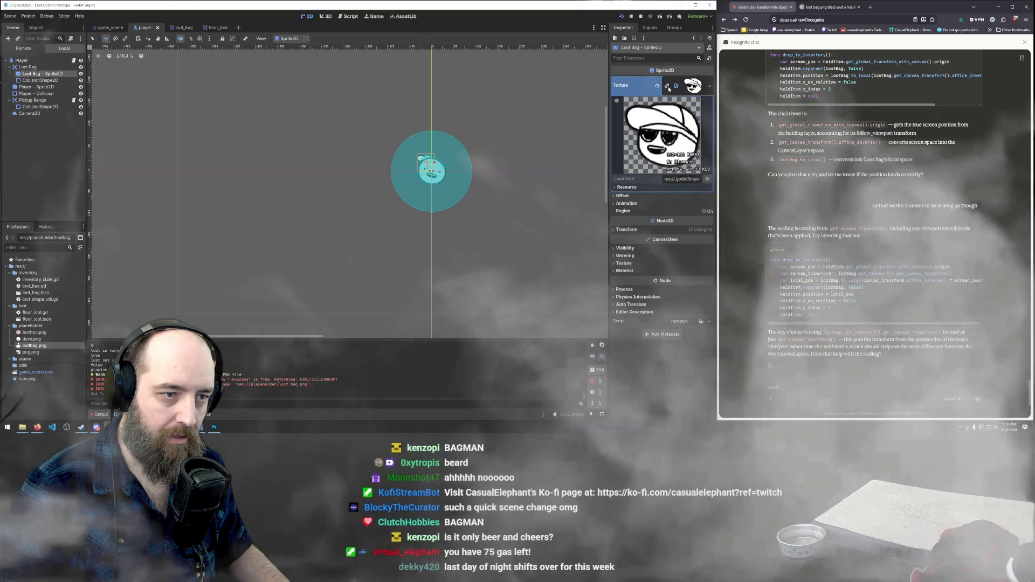
pyautogui.click(702, 86)
pyautogui.click(702, 87)
pyautogui.press('Escape')
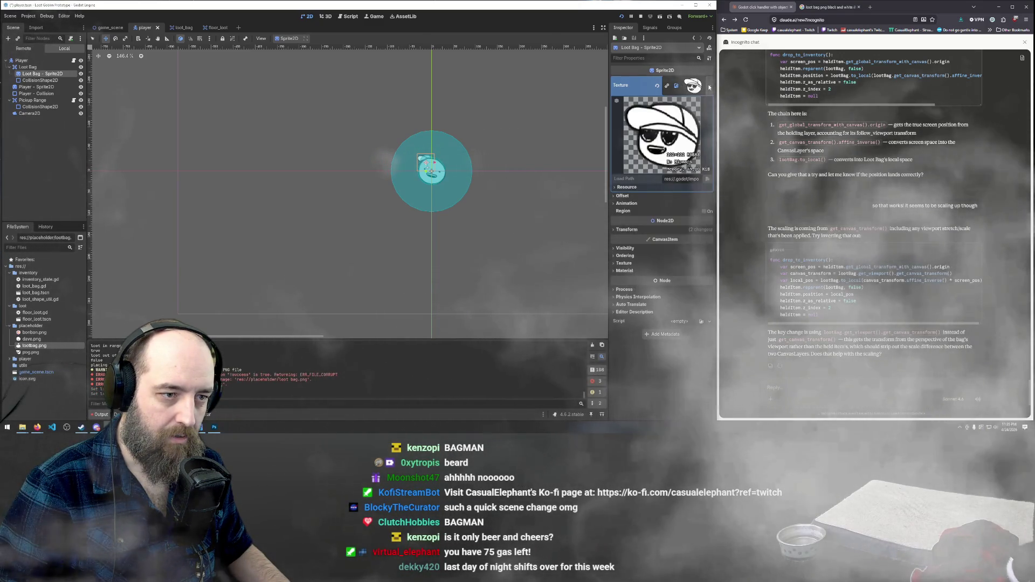
pyautogui.click(708, 179)
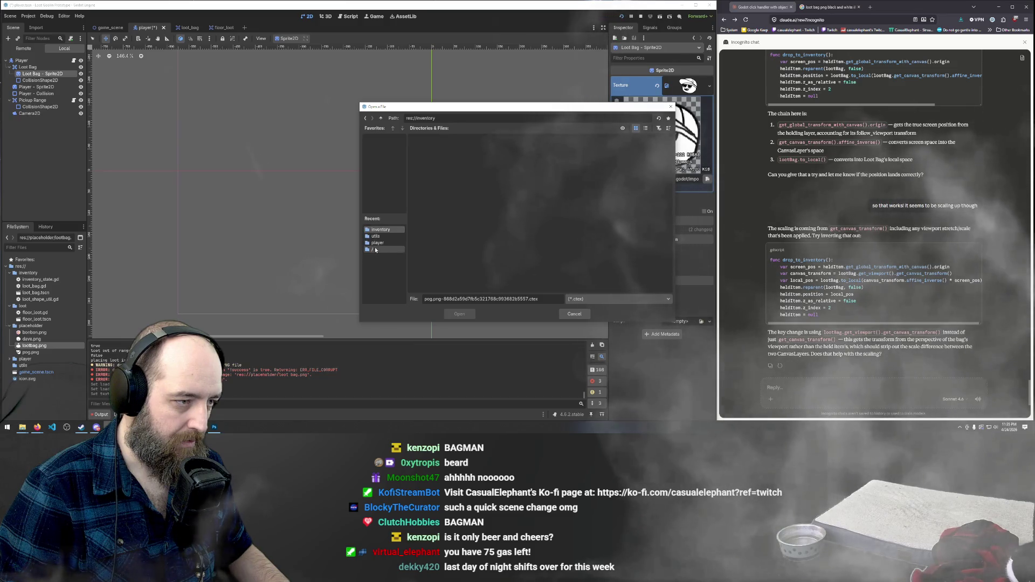
pyautogui.click(374, 250)
pyautogui.doubleClick(486, 147)
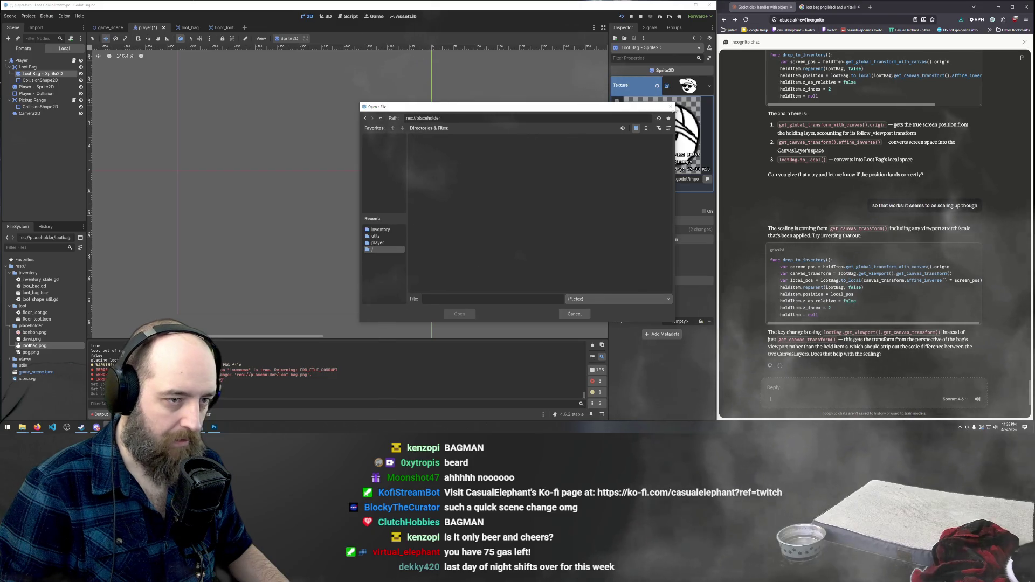
pyautogui.click(670, 107)
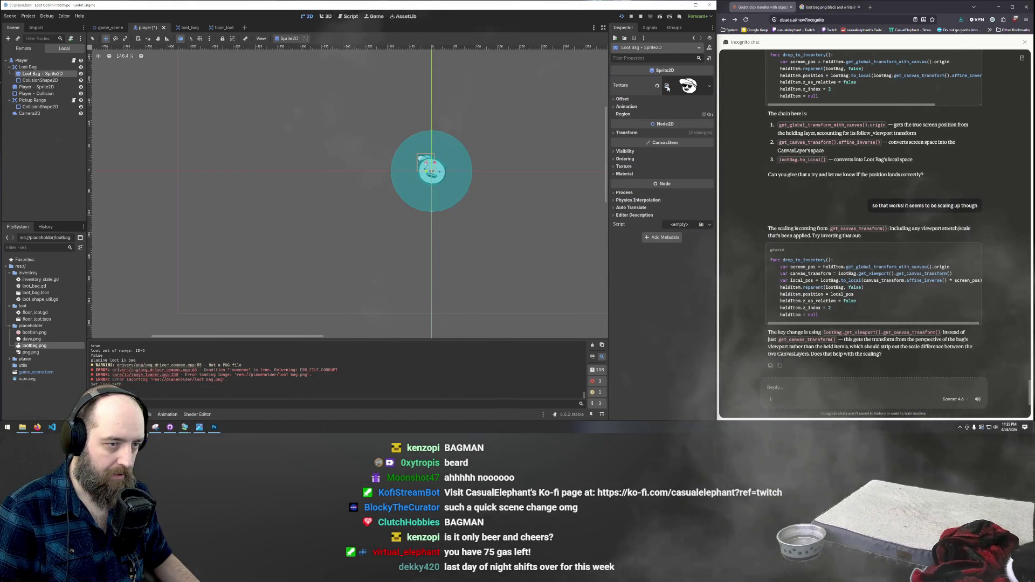
pyautogui.click(688, 86)
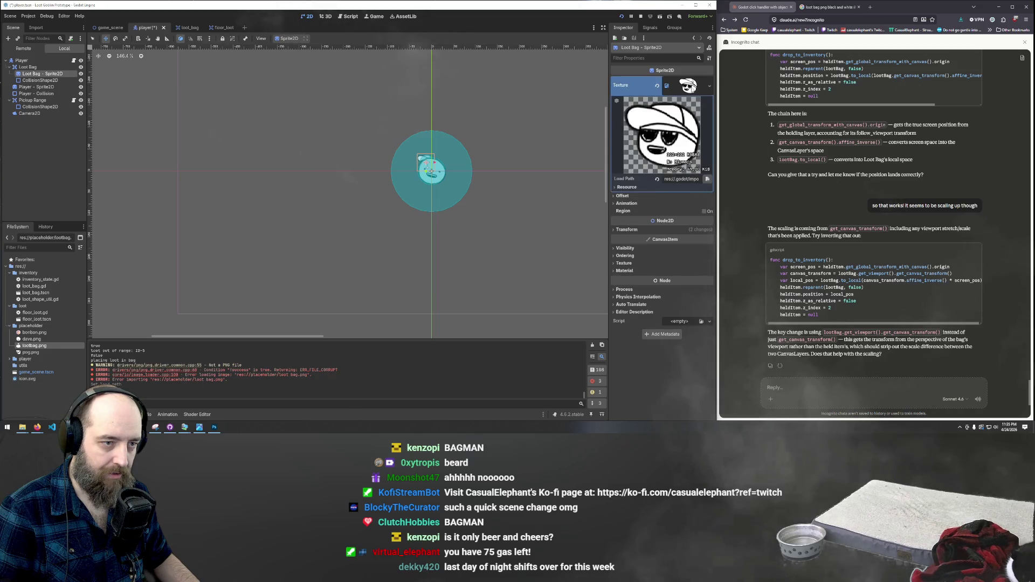
pyautogui.click(618, 188)
pyautogui.click(618, 188)
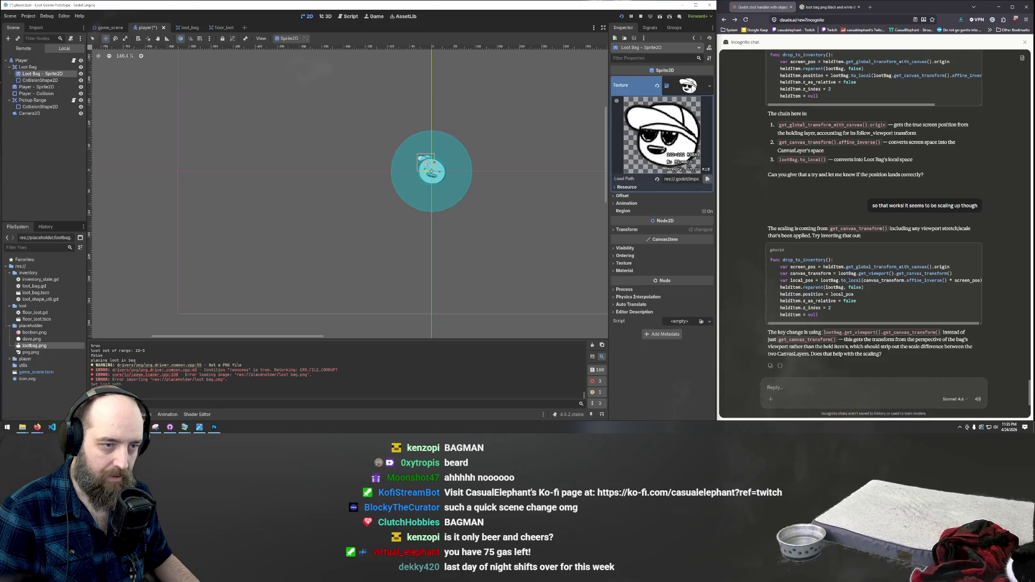
pyautogui.click(710, 87)
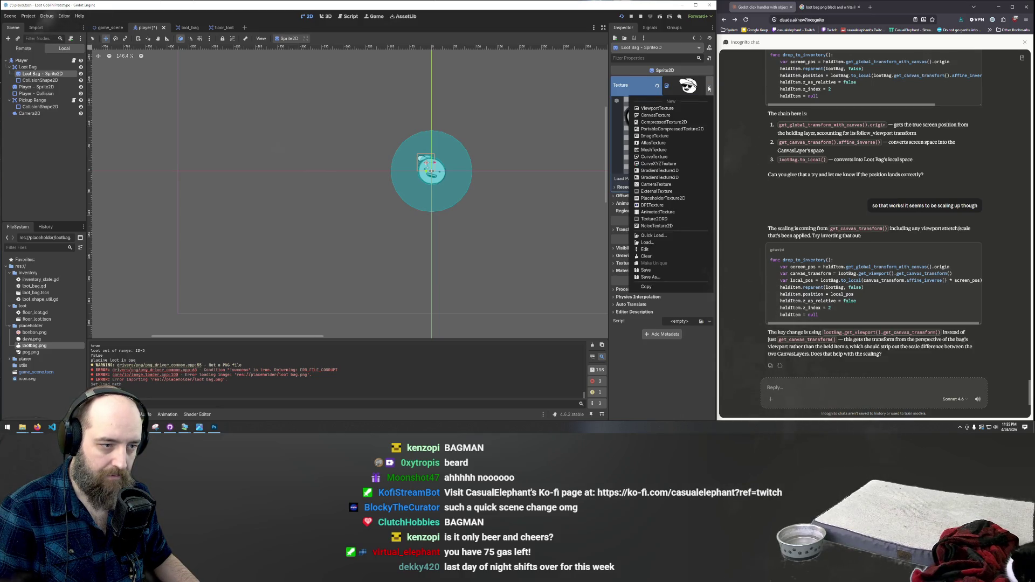
pyautogui.click(690, 82)
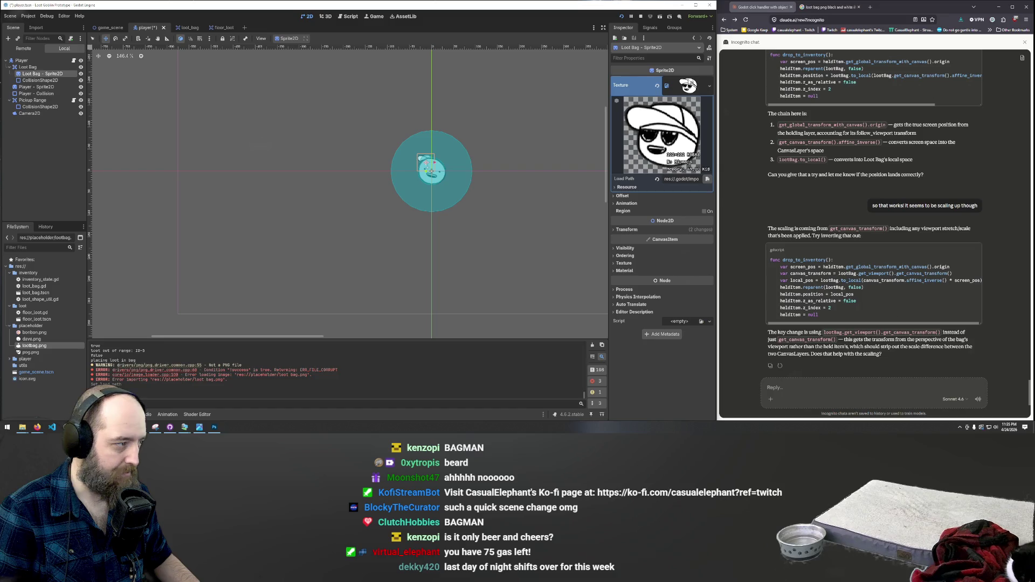
pyautogui.click(37, 79)
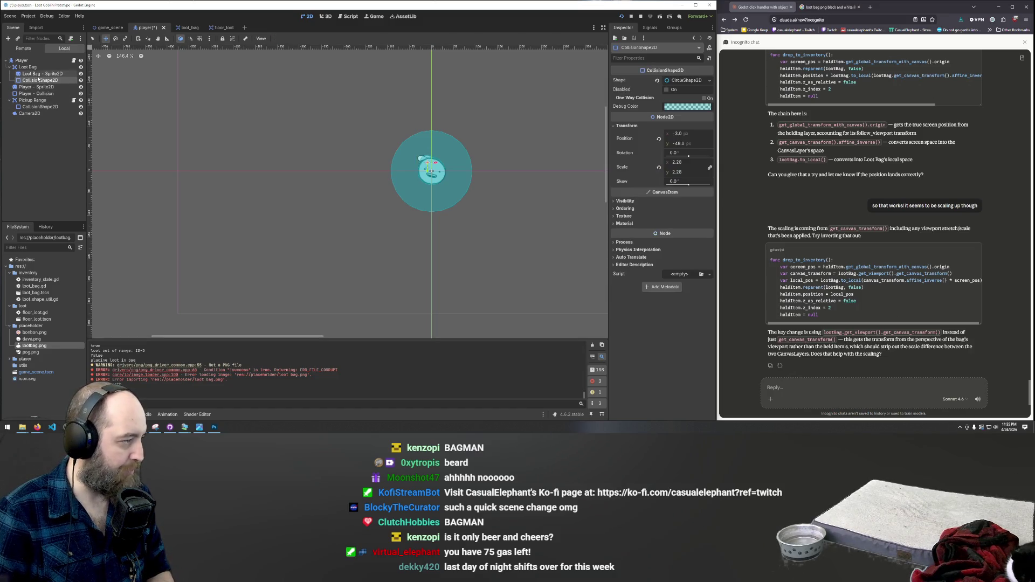
# Delete the old Loot Bag - Sprite2D node
pyautogui.click(36, 74)
pyautogui.press('Delete')
pyautogui.press('Return')
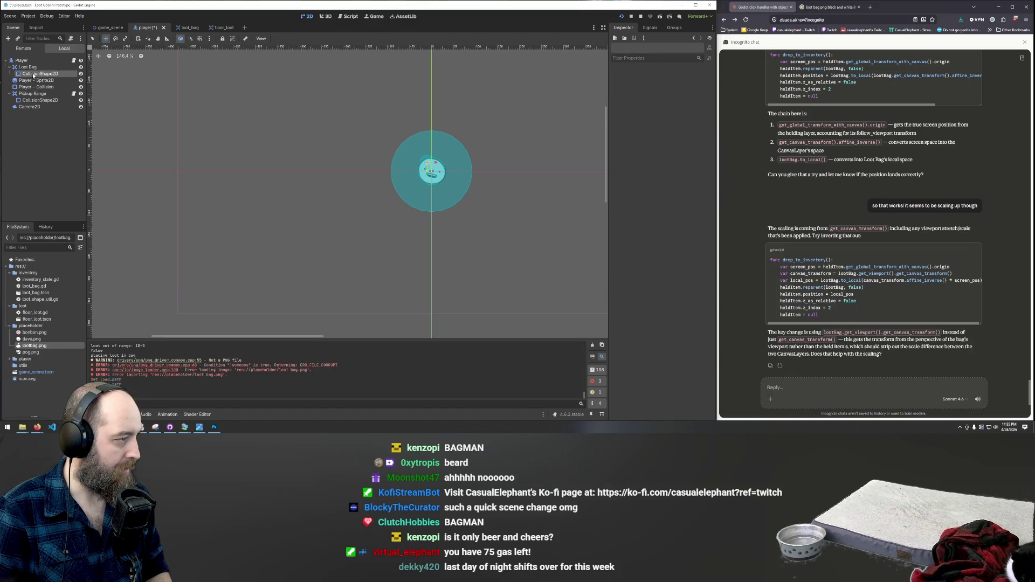
# Add a new empty Sprite2D child under Loot Bag
pyautogui.click(31, 67)
pyautogui.rightClick(35, 68)
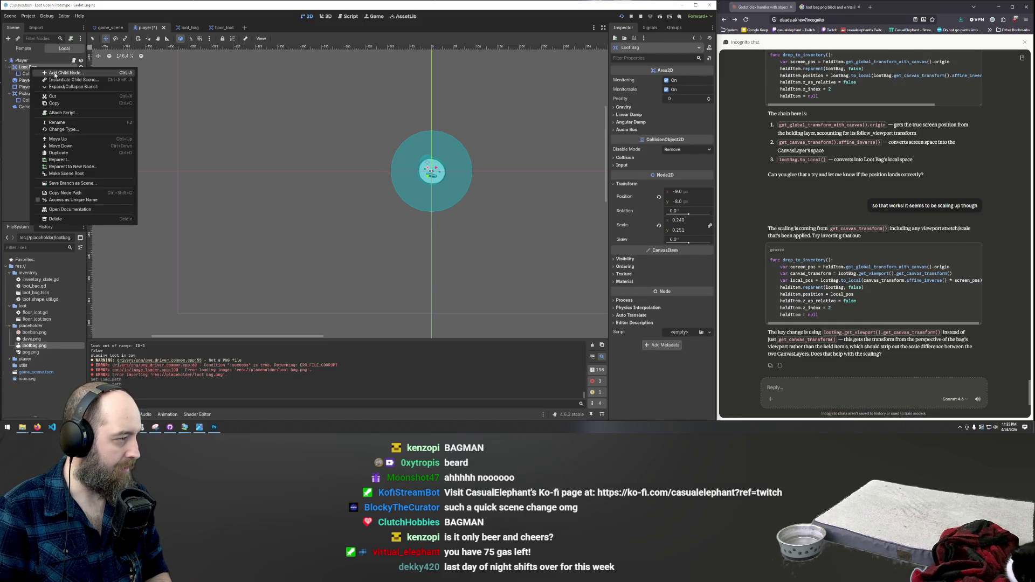
pyautogui.click(55, 74)
pyautogui.write('sprite')
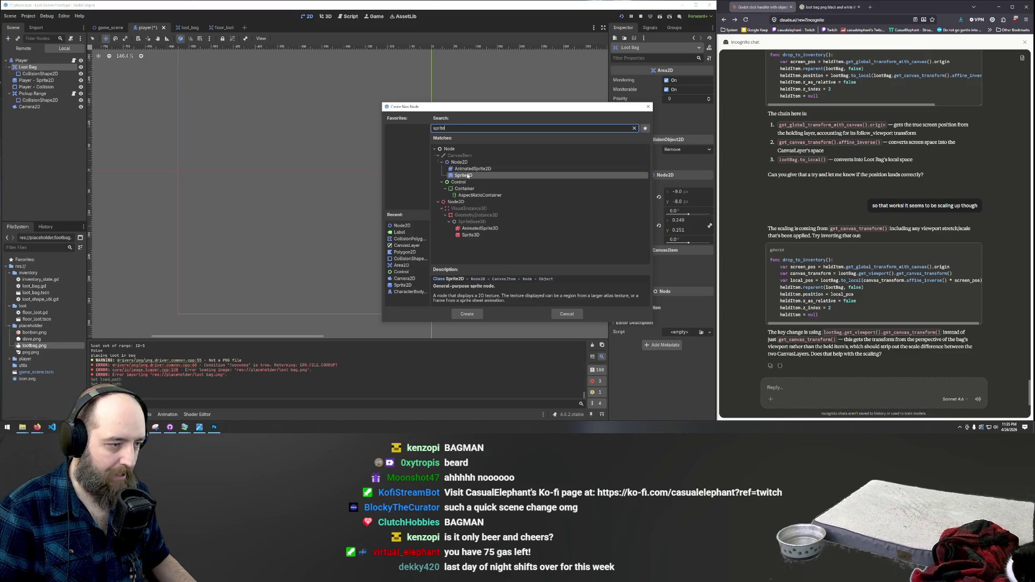
pyautogui.doubleClick(460, 176)
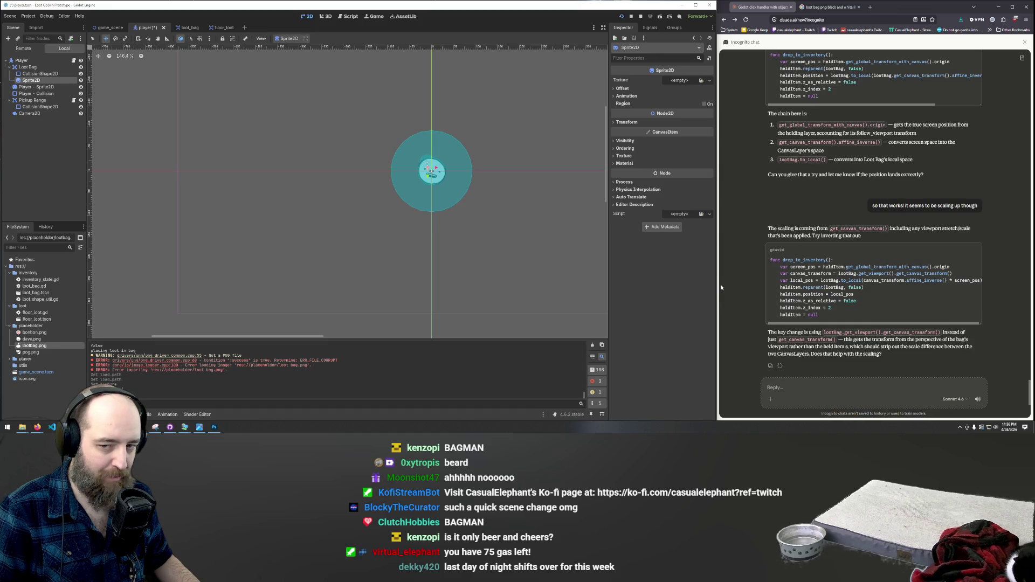
pyautogui.scroll(7, 410, 139)
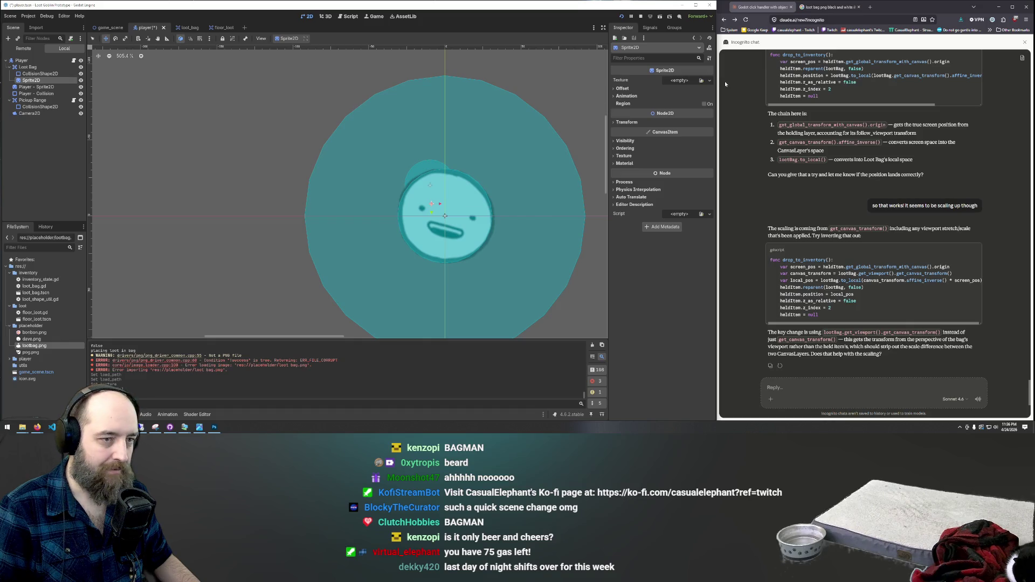
# Quick Load lootbag.png as the new Sprite2D's texture
pyautogui.click(680, 80)
pyautogui.click(701, 81)
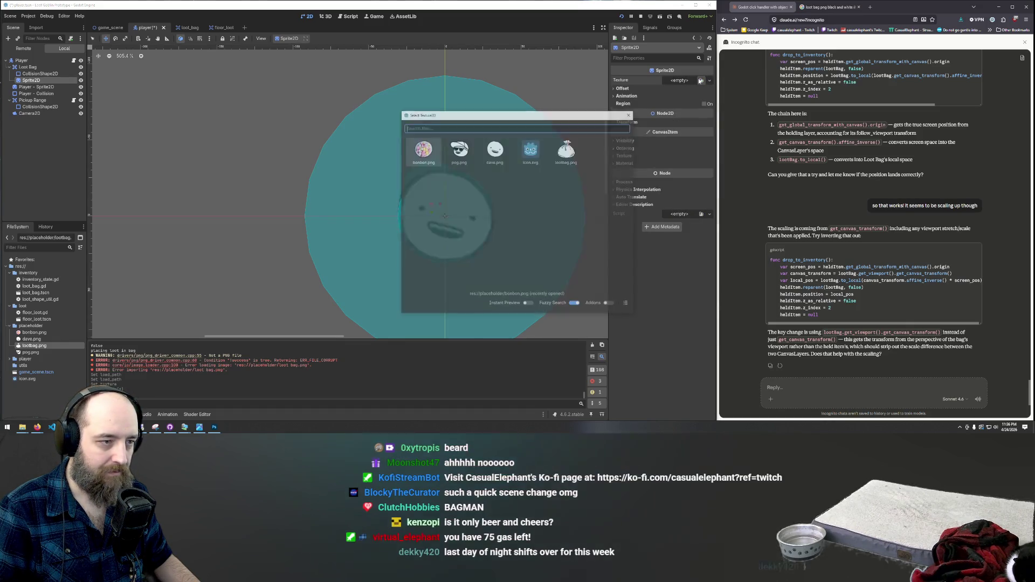
pyautogui.click(570, 150)
pyautogui.scroll(-3, 445, 136)
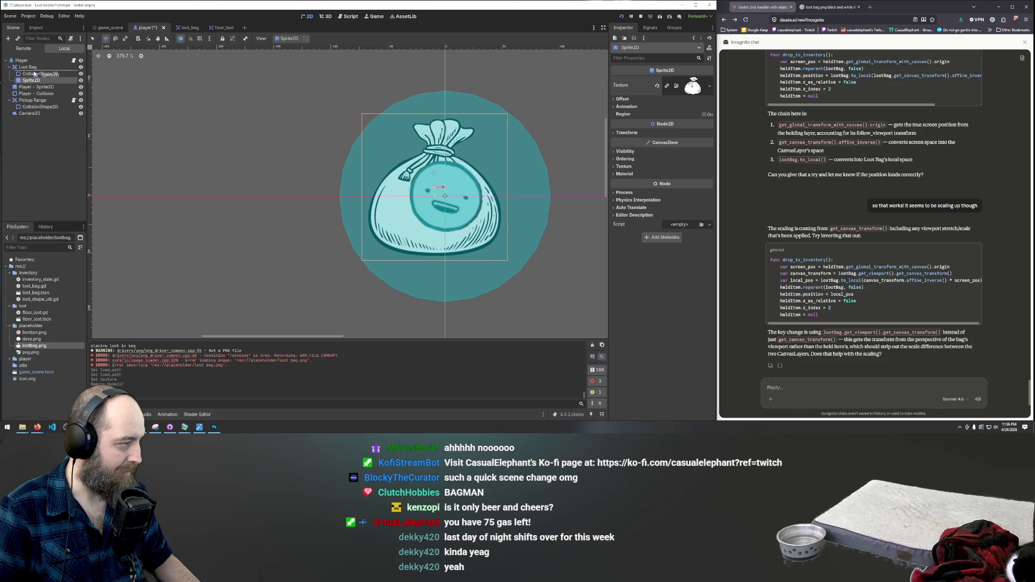
# Move Sprite2D above CollisionShape2D and drag Loot Bag up-left to (-188, -65)
pyautogui.moveTo(34, 74); pyautogui.dragTo(36, 74)
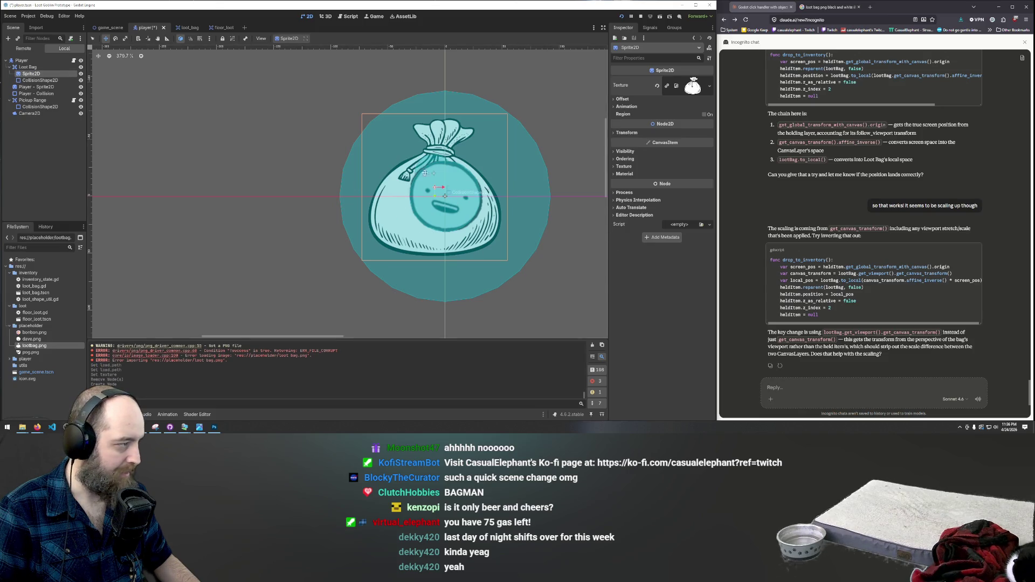
pyautogui.click(28, 67)
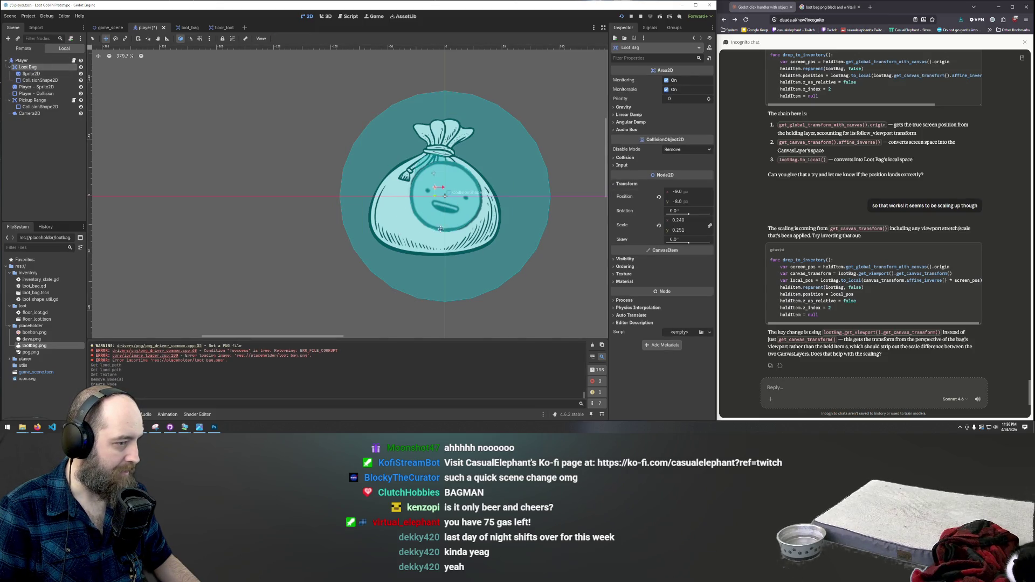
pyautogui.moveTo(399, 183); pyautogui.dragTo(194, 115)
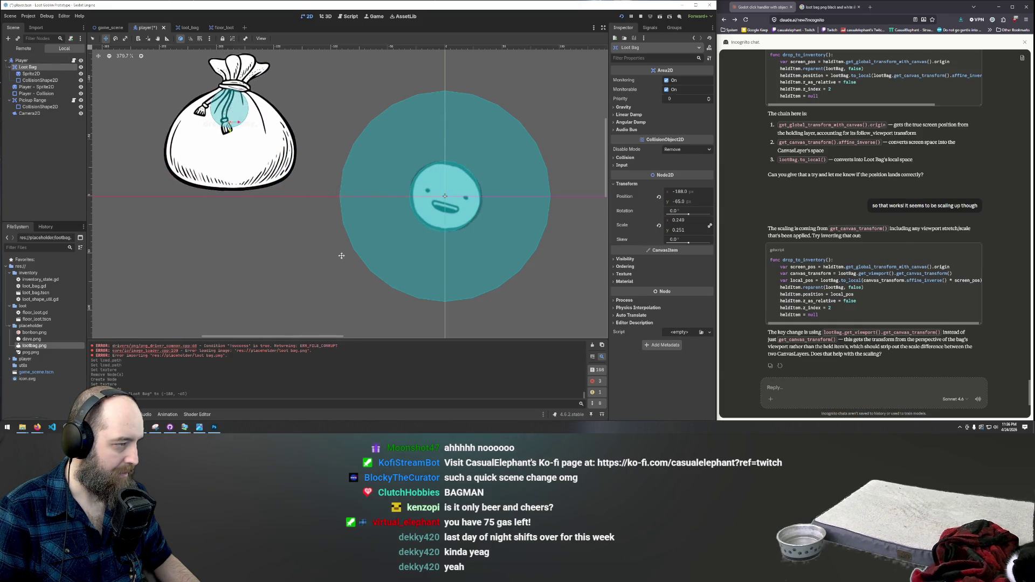
pyautogui.scroll(-3, 377, 318)
pyautogui.scroll(5, 232, 167)
pyautogui.click(37, 81)
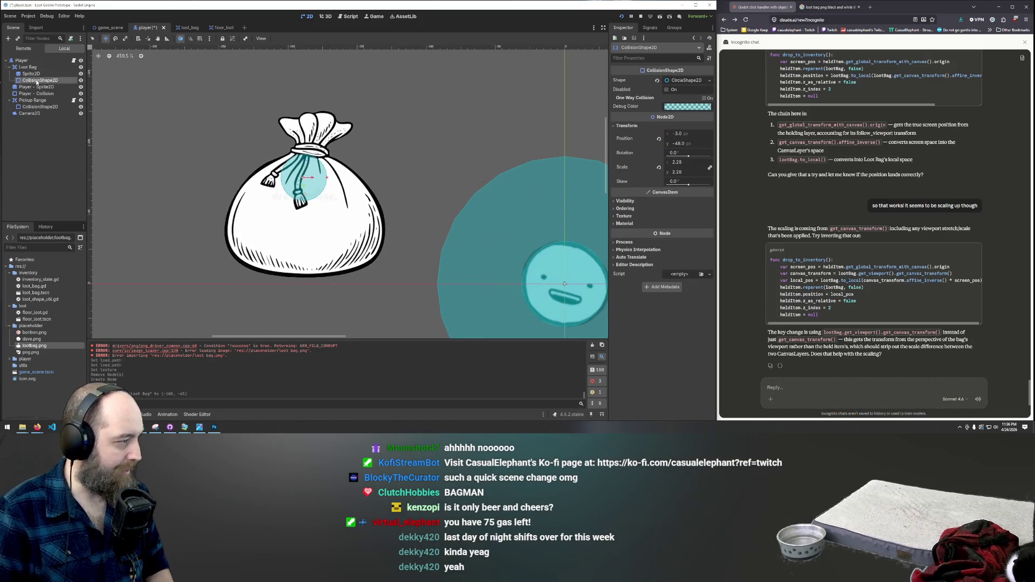
# Replace Loot Bag's circular CollisionShape2D with a new CollisionPolygon2D
pyautogui.press('Delete')
pyautogui.press('Return')
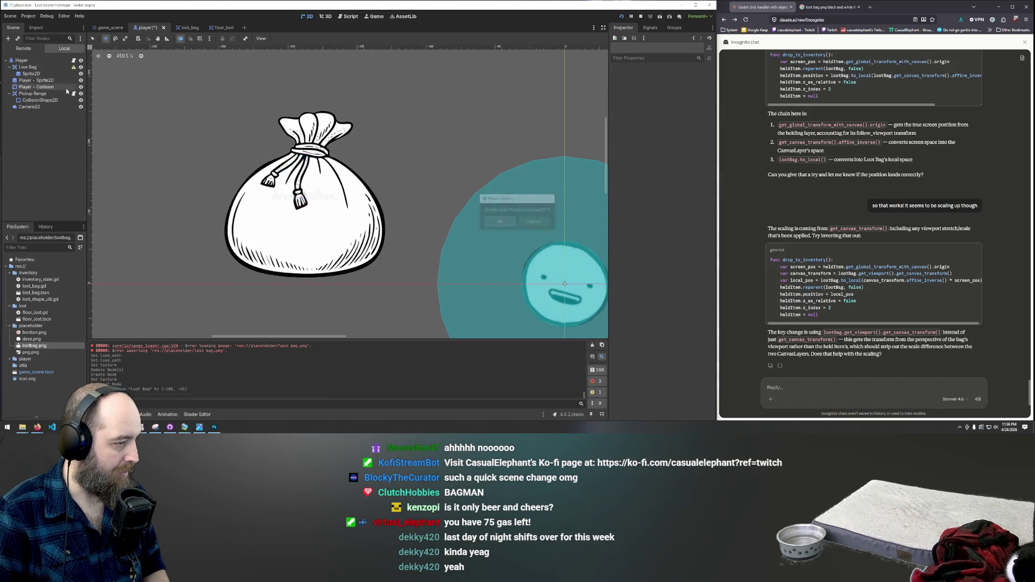
pyautogui.rightClick(26, 67)
pyautogui.click(61, 72)
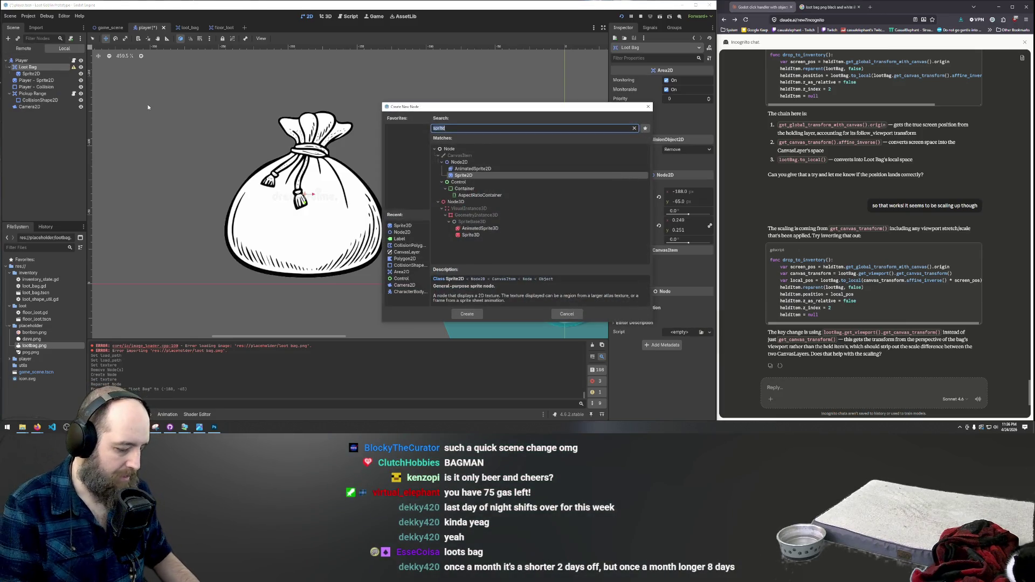
pyautogui.write('collu')
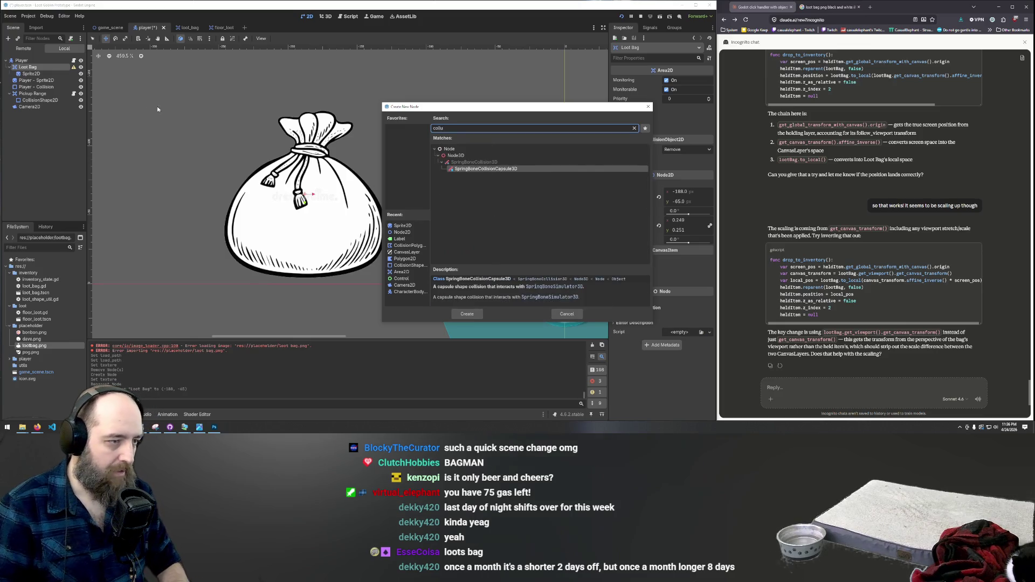
pyautogui.press('BackSpace')
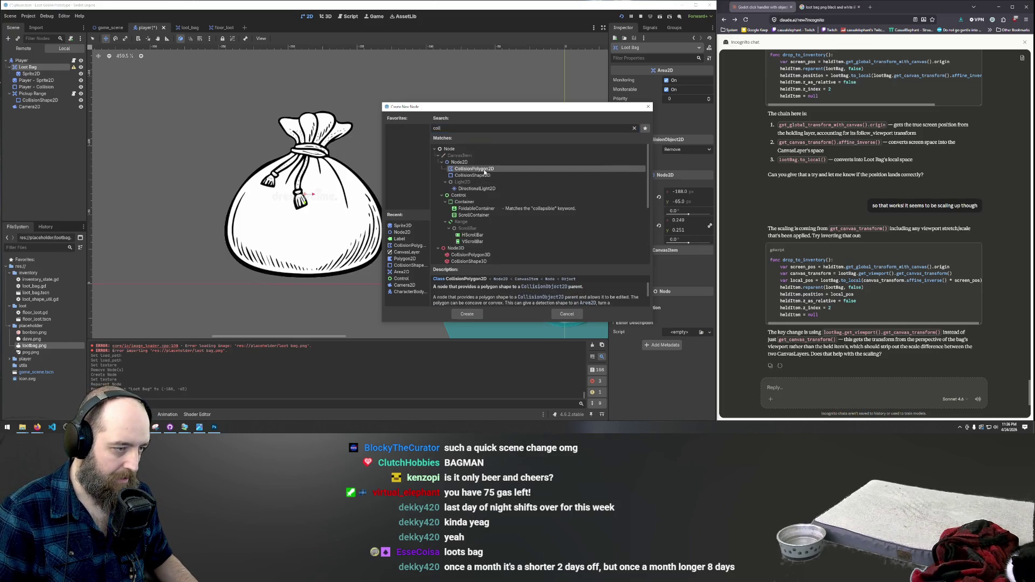
pyautogui.doubleClick(485, 169)
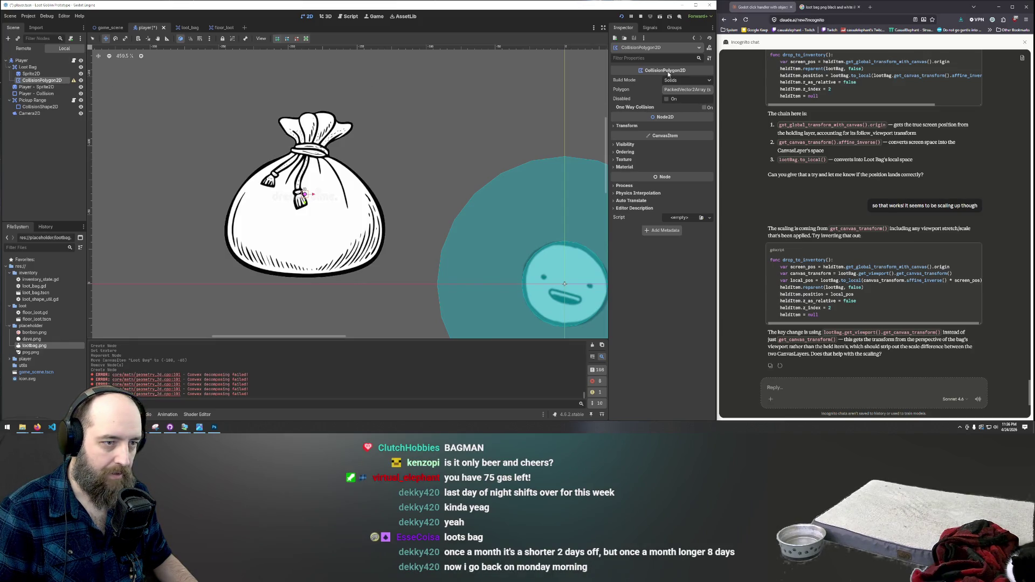
# Discard the first polygon attempt and create a fresh, empty CollisionPolygon2D under Loot Bag
pyautogui.click(307, 277)
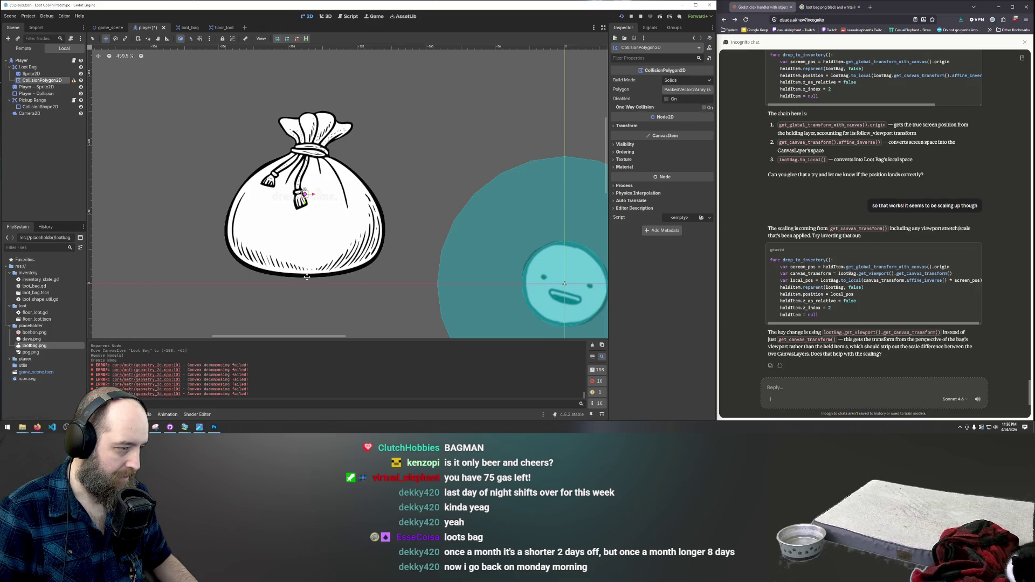
pyautogui.press('Escape')
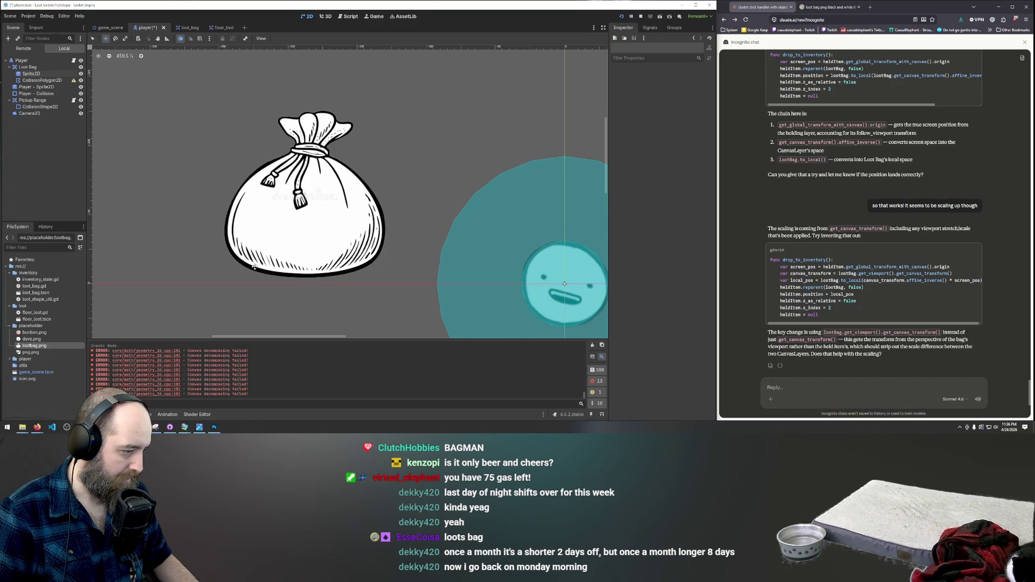
pyautogui.click(243, 237)
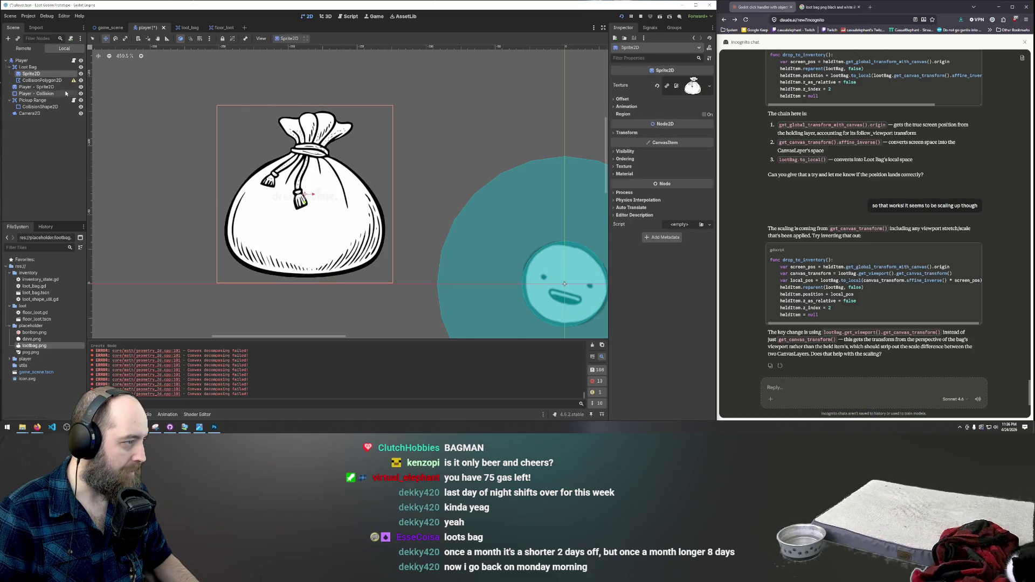
pyautogui.click(30, 81)
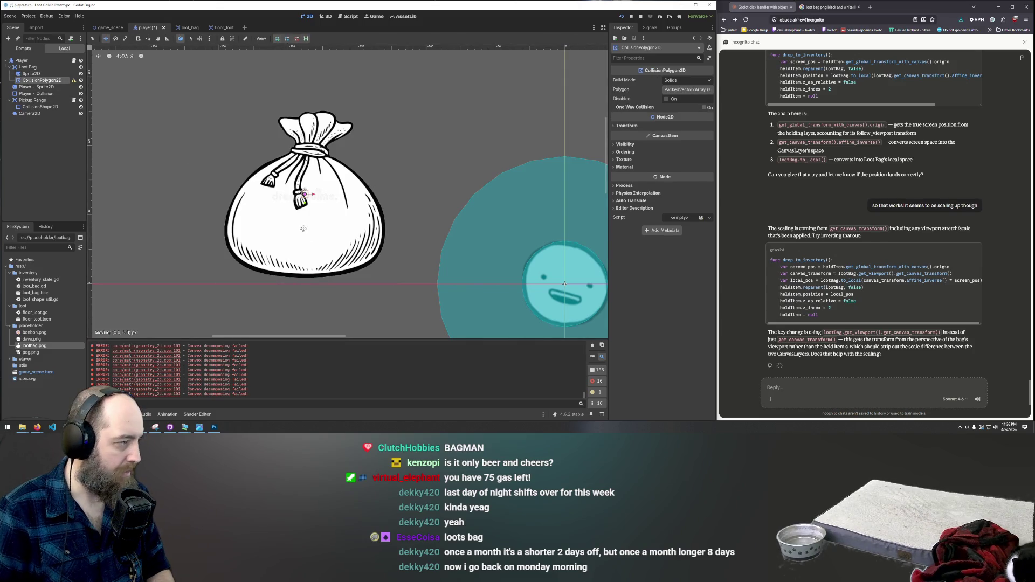
pyautogui.press('Delete')
pyautogui.click(499, 222)
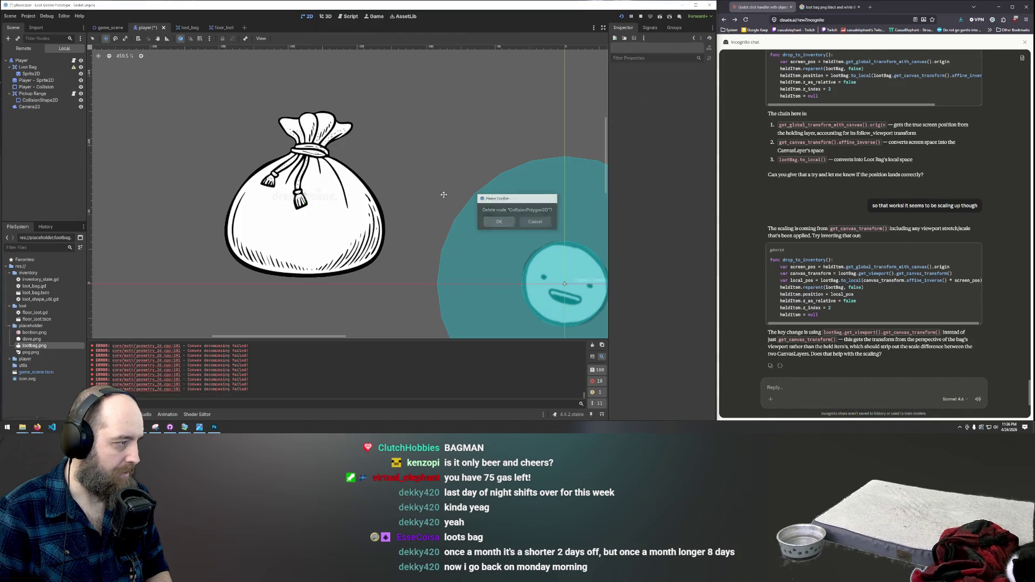
pyautogui.rightClick(27, 67)
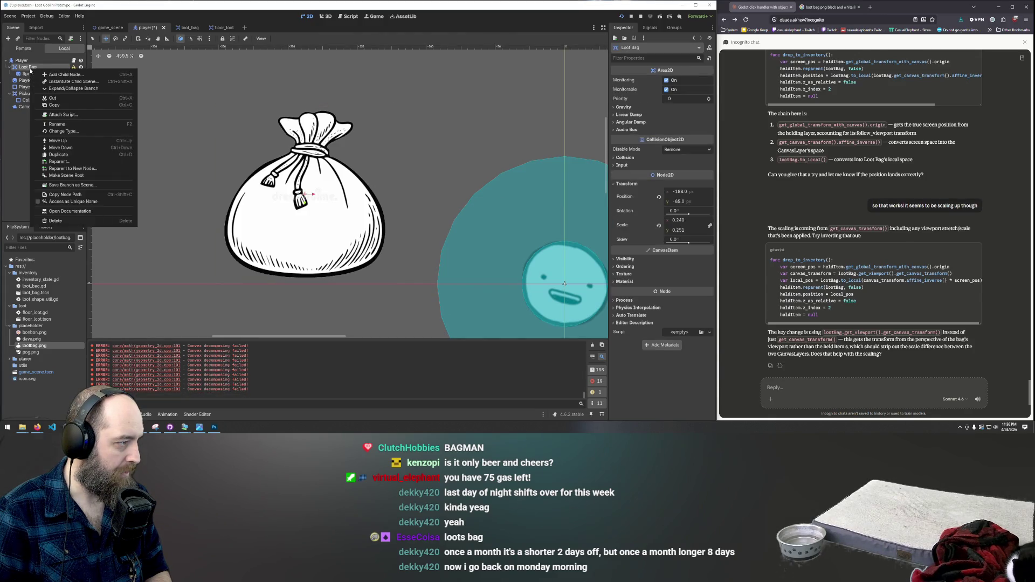
pyautogui.click(70, 77)
pyautogui.write('coll')
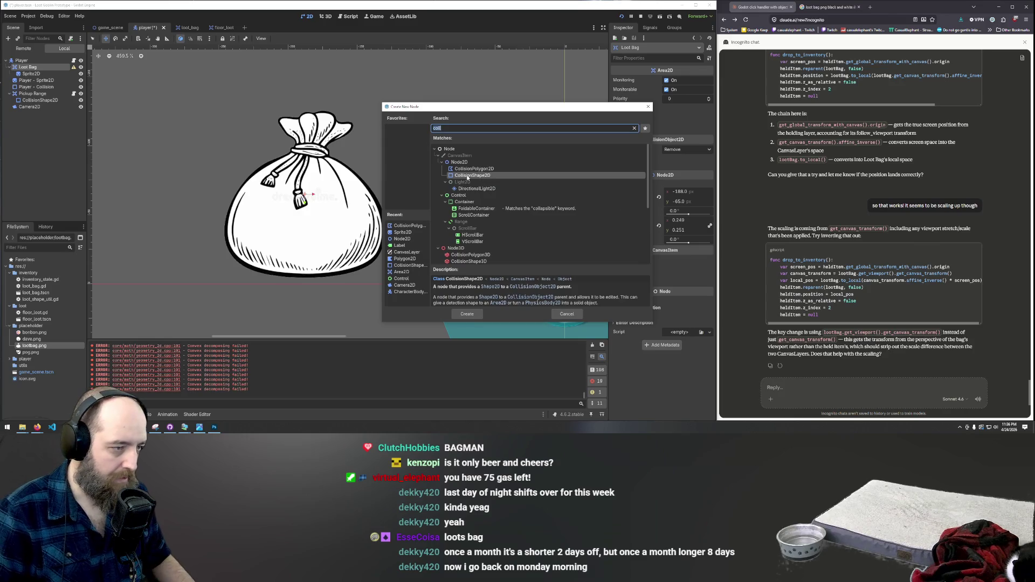
pyautogui.doubleClick(467, 168)
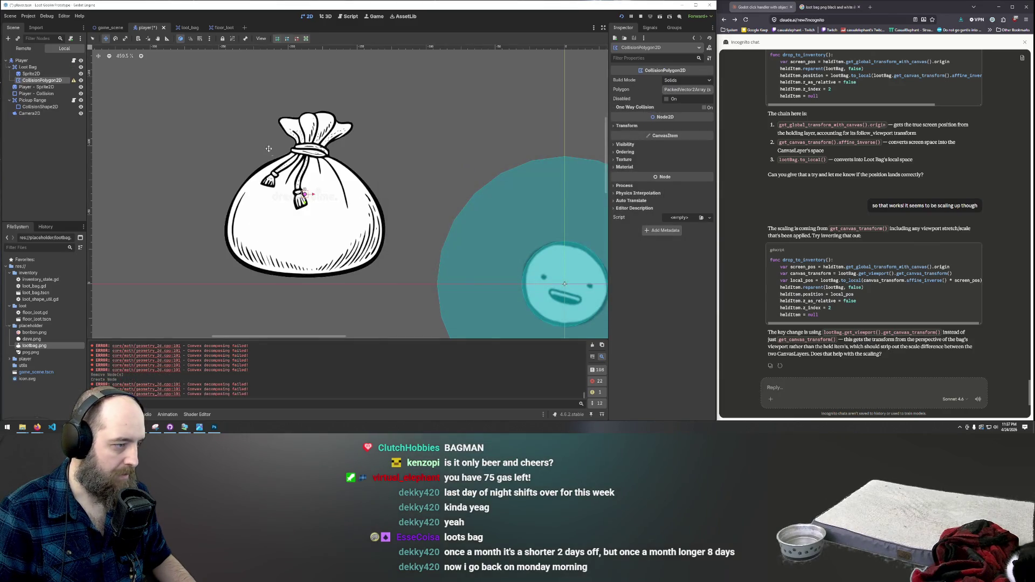
pyautogui.click(267, 148)
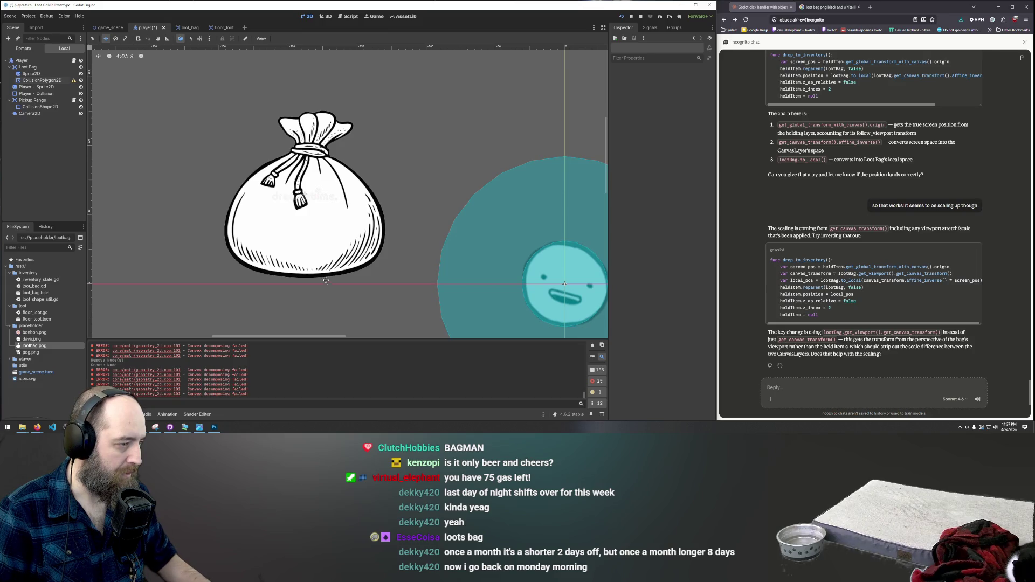
# Start tracing the CollisionPolygon2D along the bag's bottom edge and up its left side
pyautogui.click(299, 277)
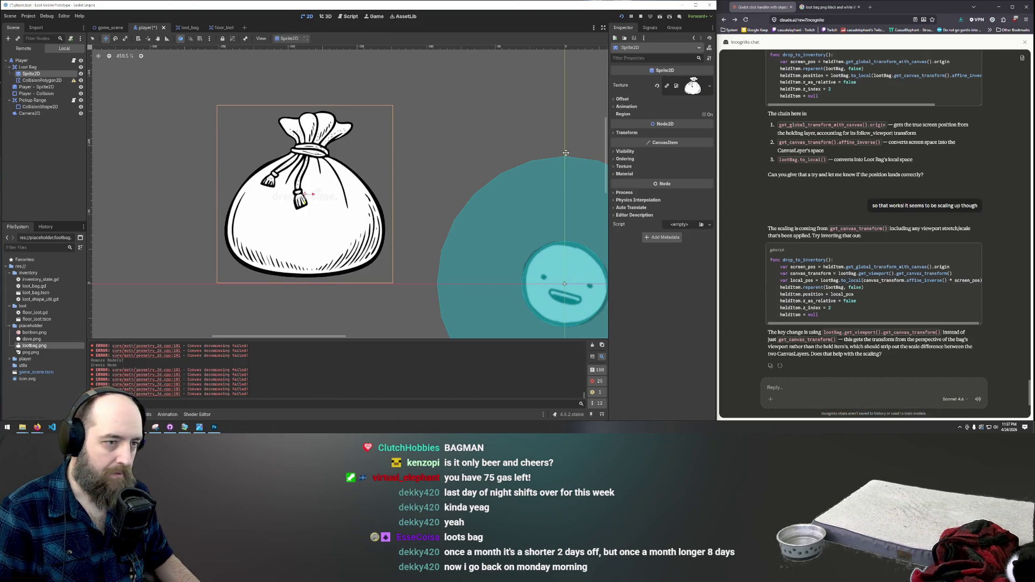
pyautogui.click(41, 80)
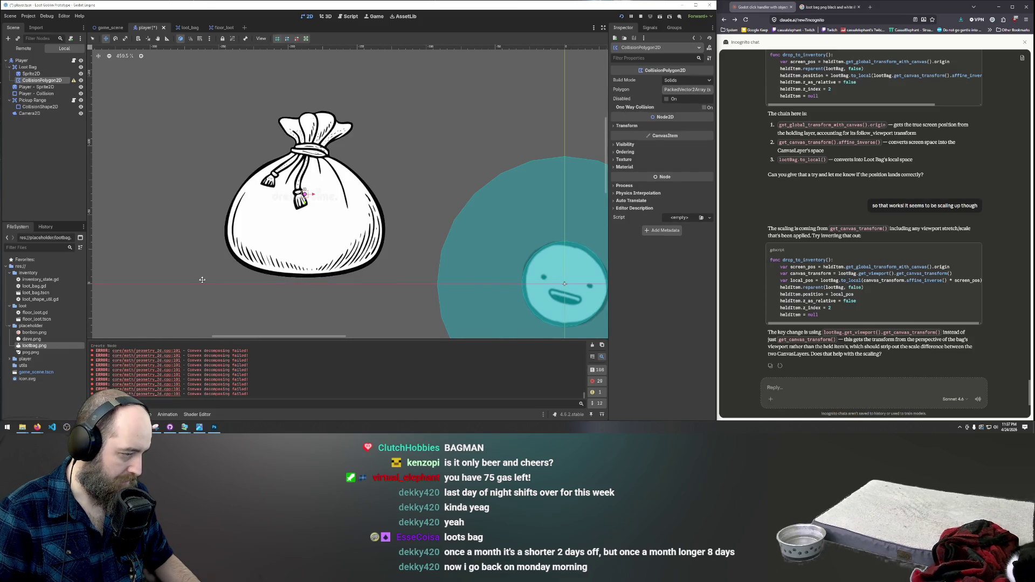
pyautogui.click(92, 39)
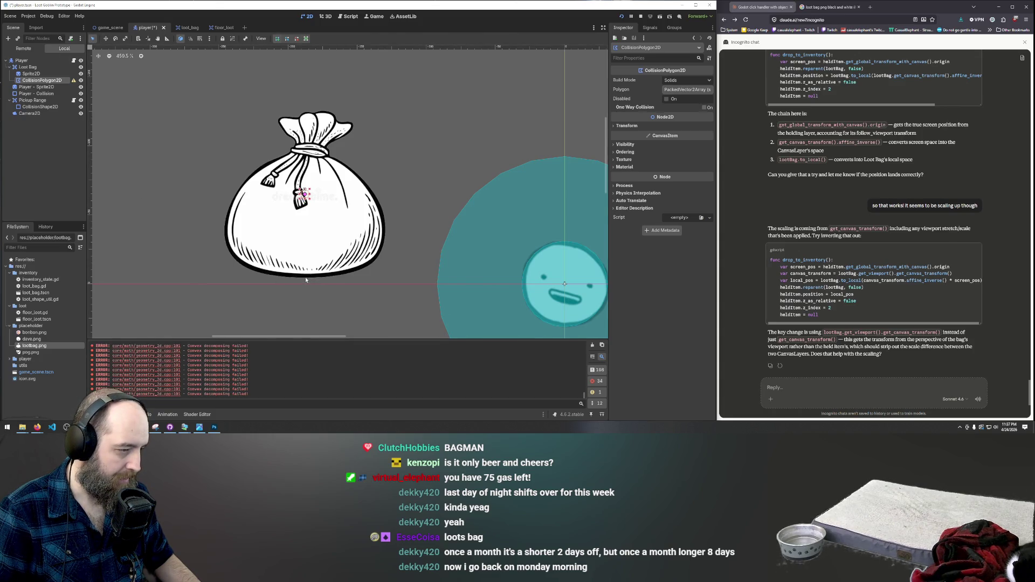
pyautogui.moveTo(304, 278); pyautogui.dragTo(281, 278)
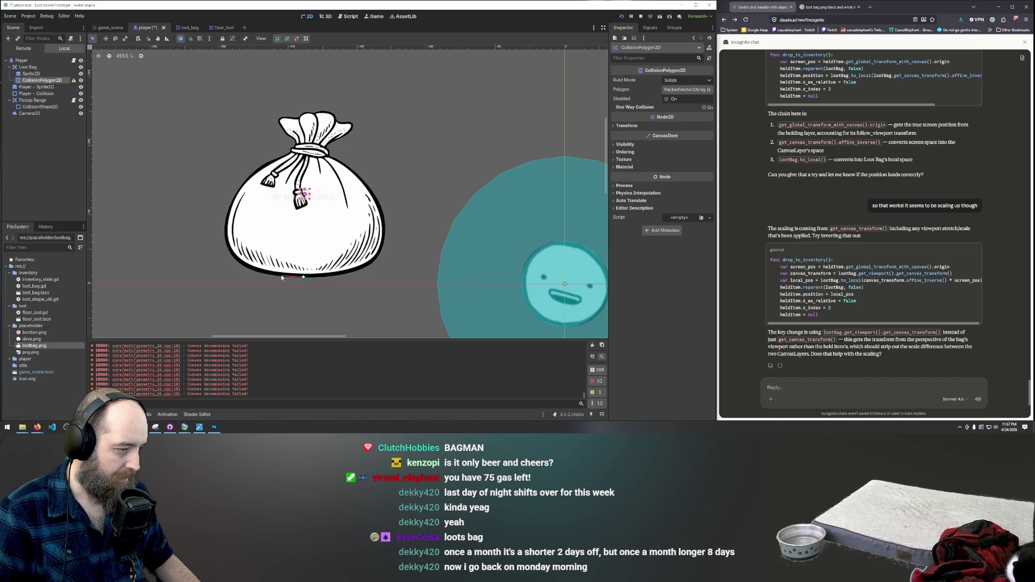
pyautogui.click(277, 276)
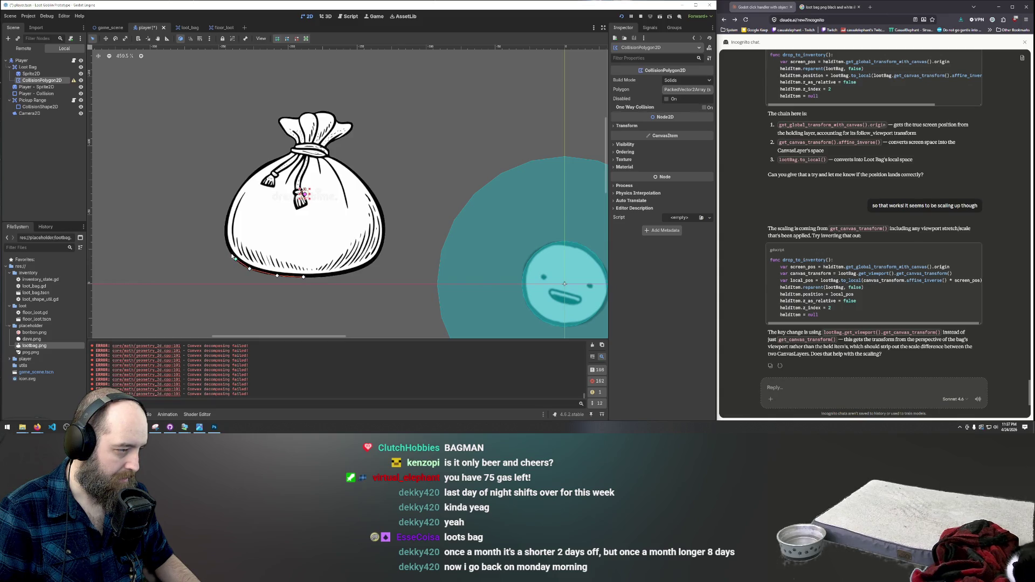
pyautogui.click(226, 221)
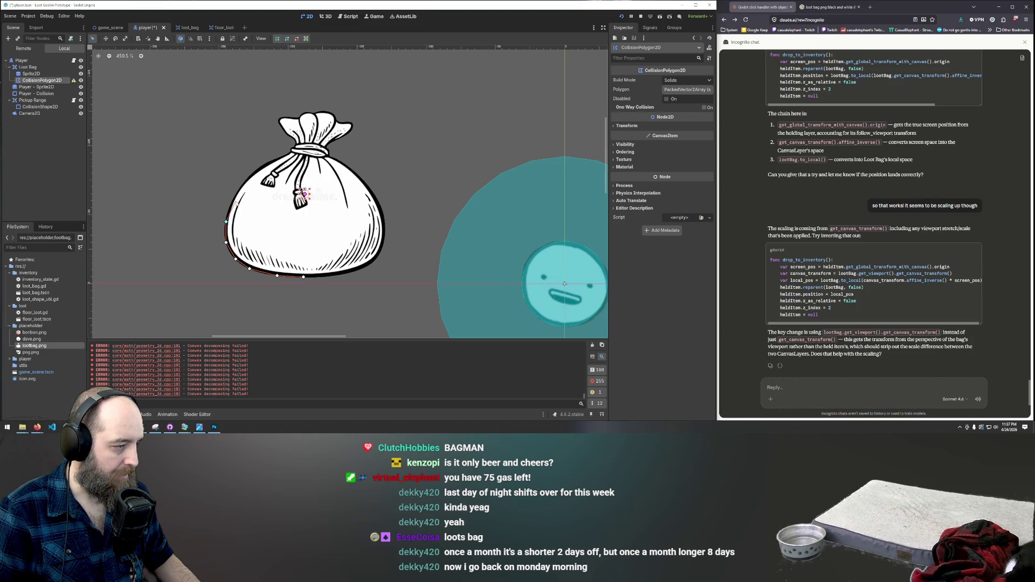
pyautogui.click(231, 202)
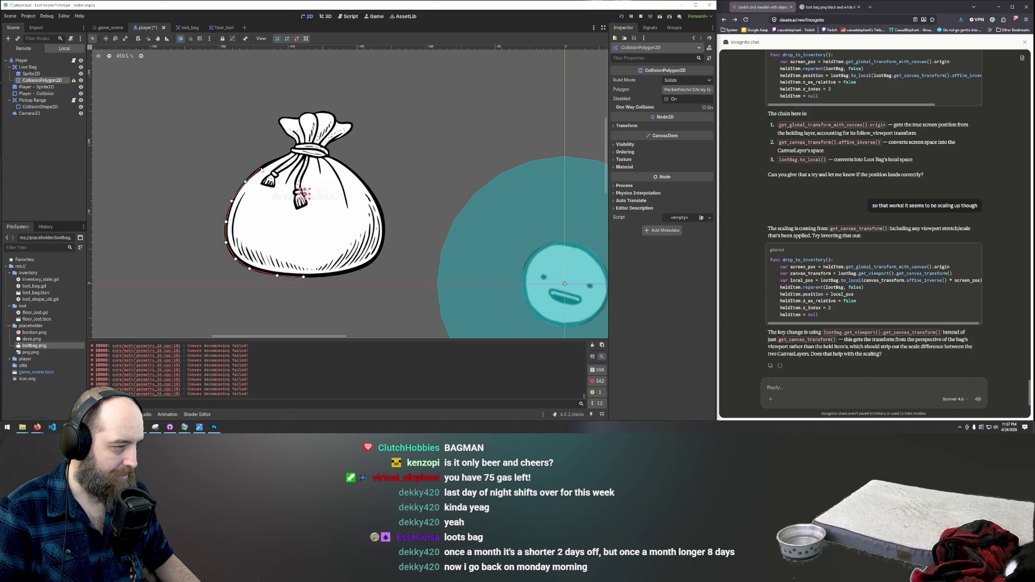
pyautogui.click(281, 158)
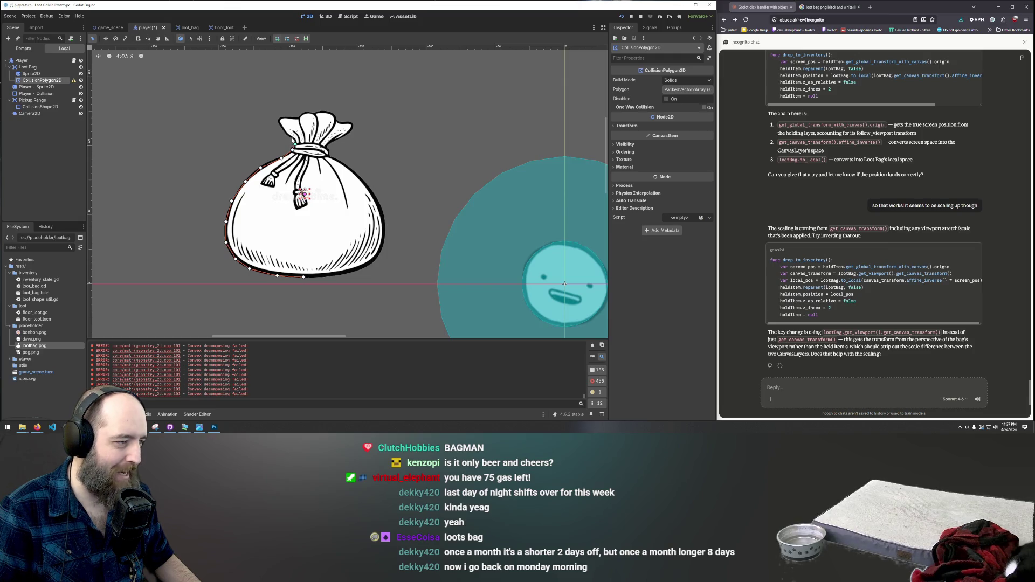
# Continue points over the top knot and down the right side, closing at the first point
pyautogui.click(292, 139)
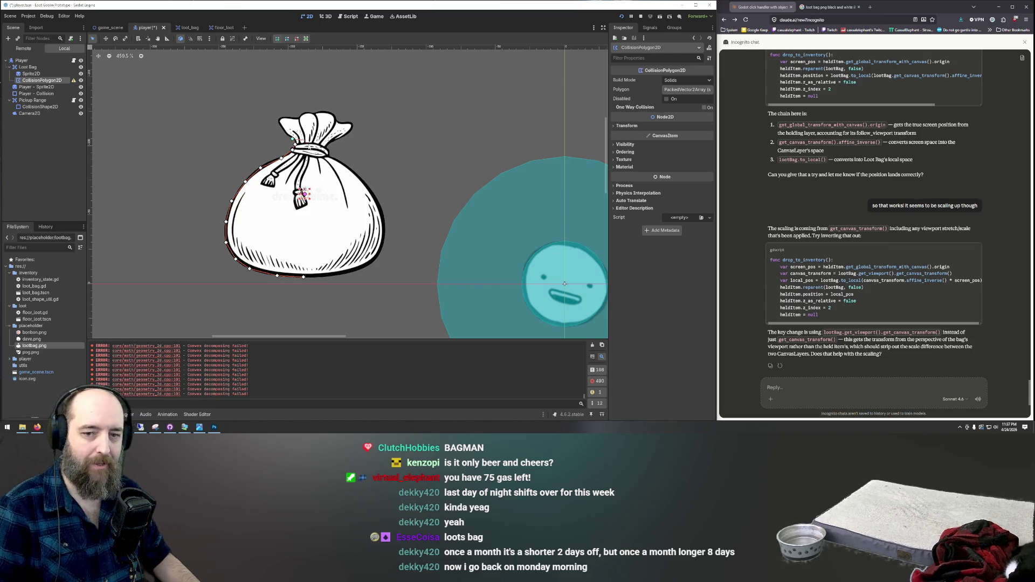
pyautogui.scroll(2, 293, 137)
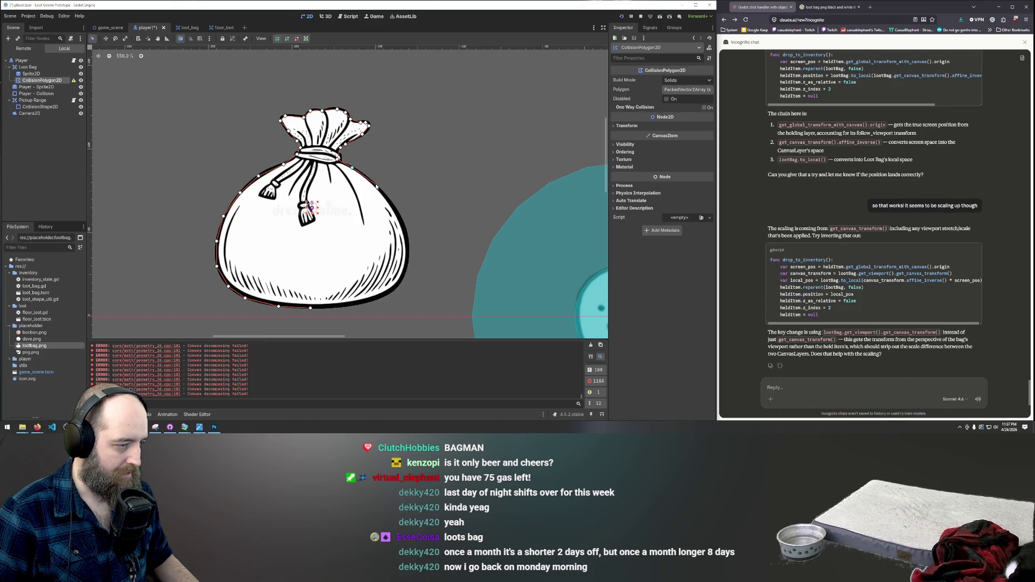
pyautogui.click(395, 205)
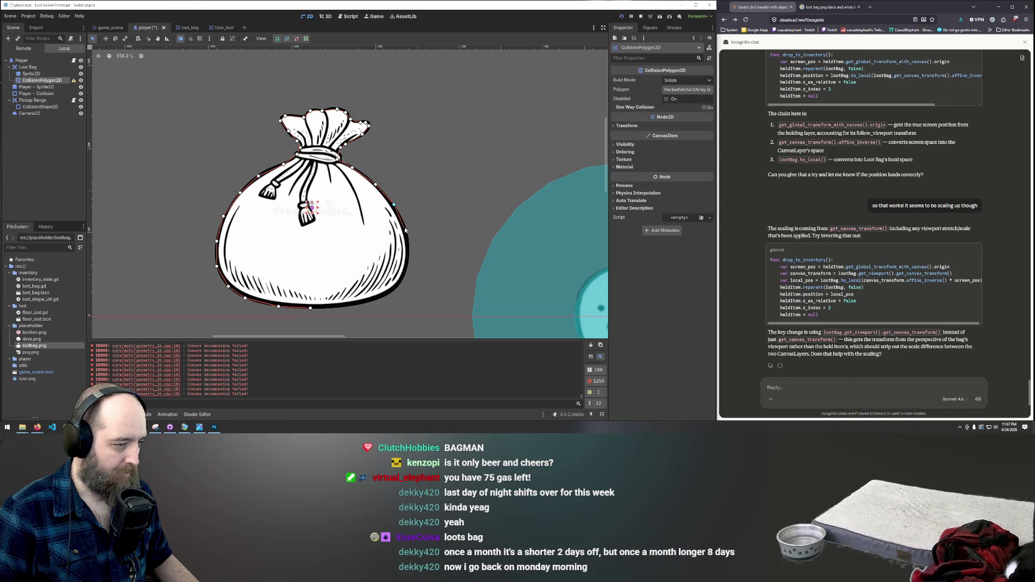
pyautogui.click(409, 253)
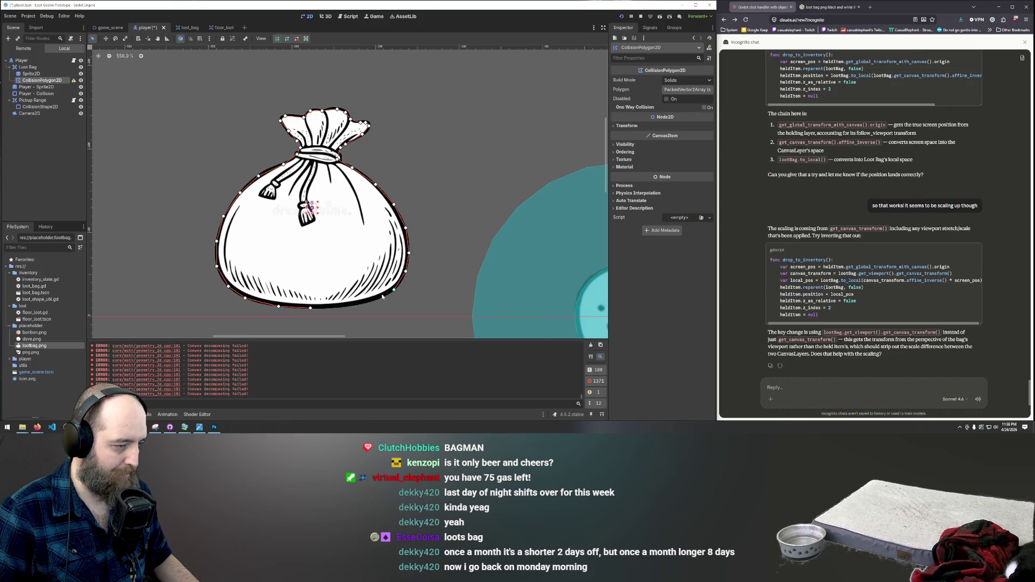
pyautogui.click(340, 306)
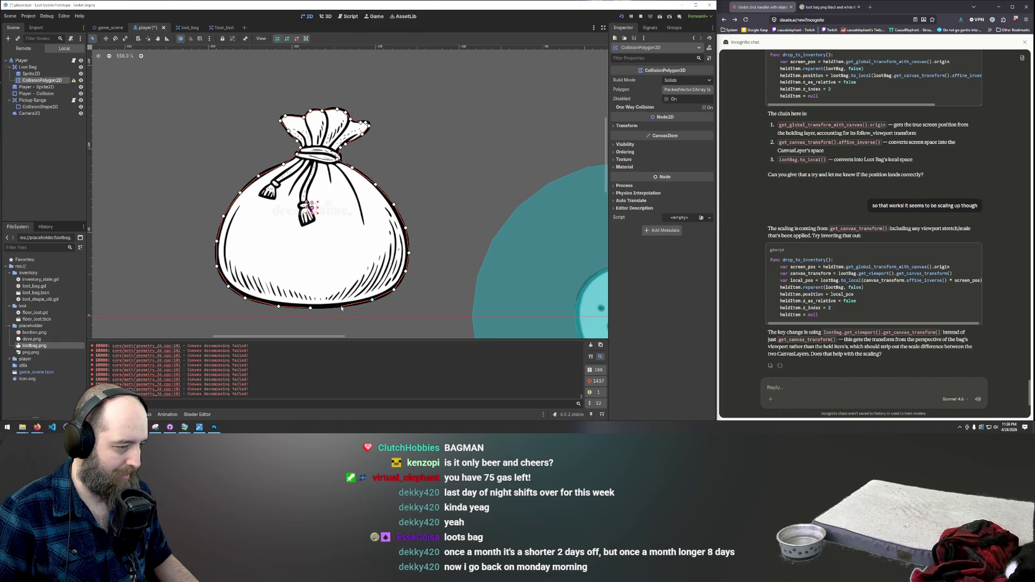
pyautogui.click(311, 310)
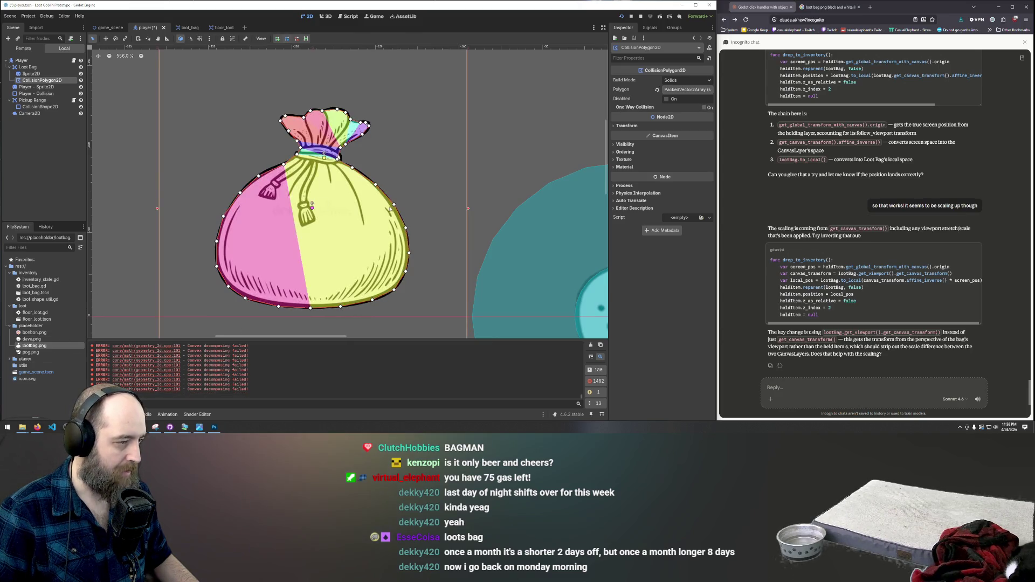
# Drag the Loot Bag over toward the player, undoing an accidental scale change
pyautogui.scroll(-10, 335, 128)
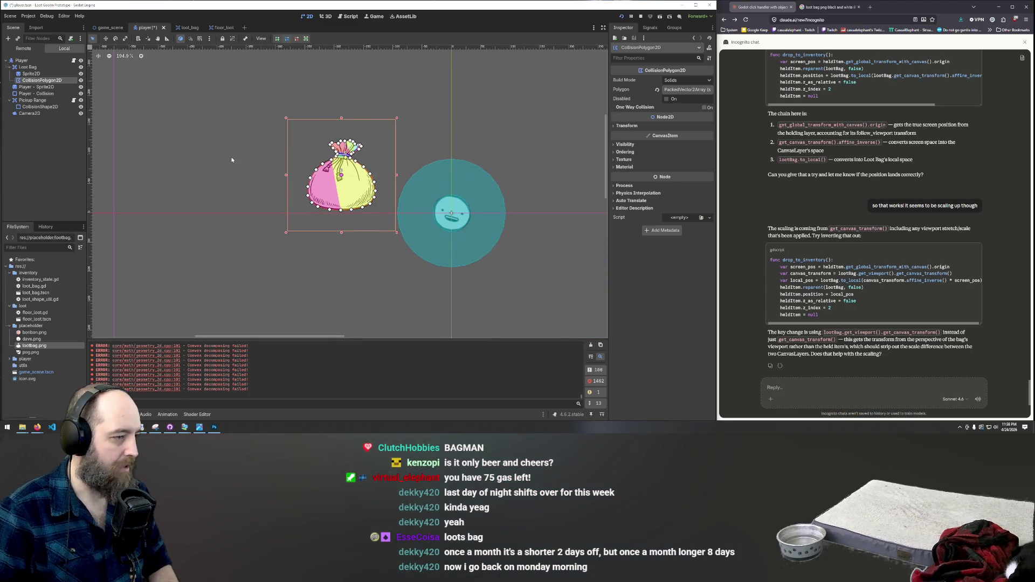
pyautogui.scroll(1, 345, 173)
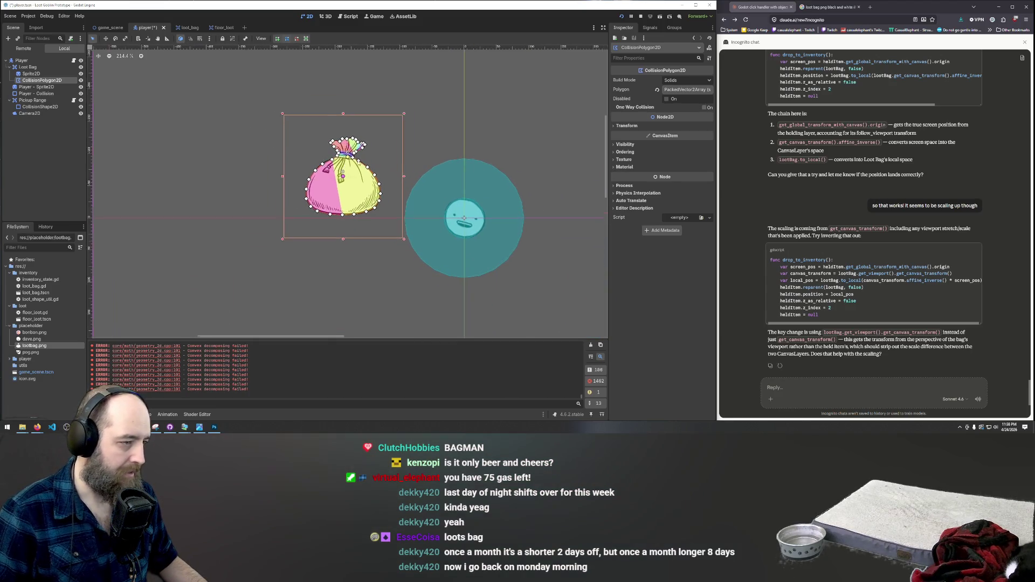
pyautogui.press('Escape')
pyautogui.click(347, 173)
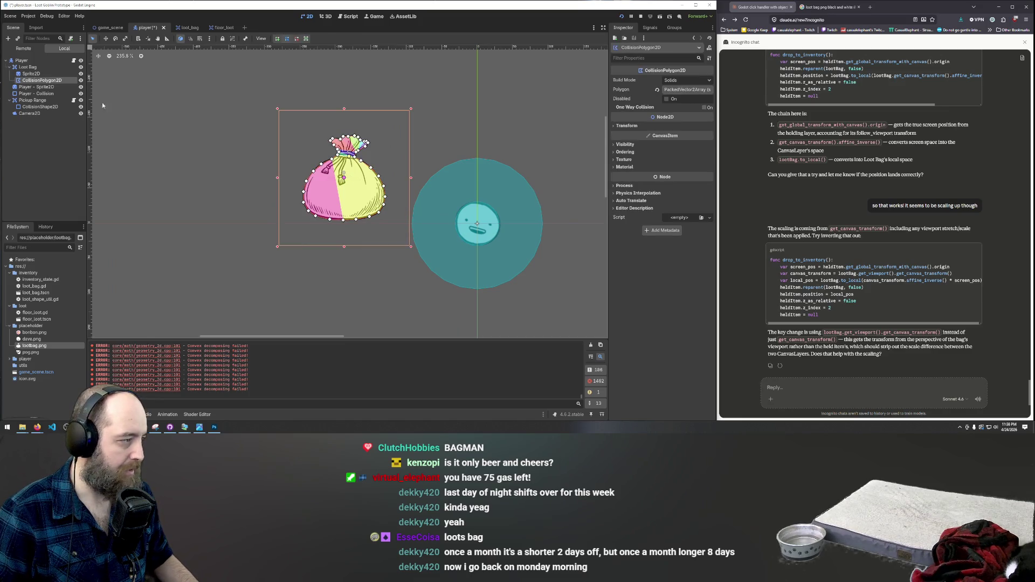
pyautogui.click(26, 67)
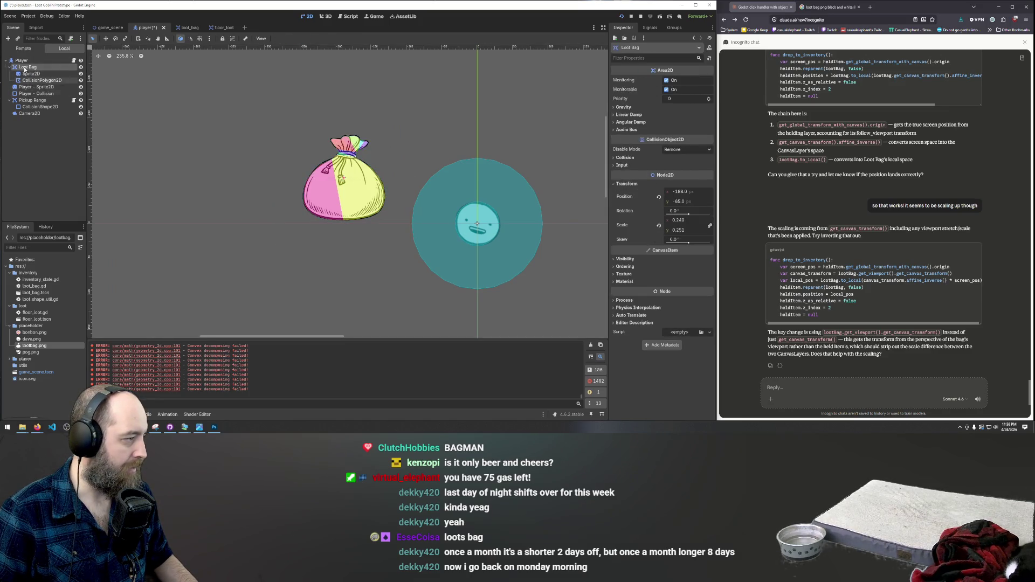
pyautogui.moveTo(351, 181)
pyautogui.mouseDown()
pyautogui.moveTo(507, 193)
pyautogui.moveTo(467, 203)
pyautogui.moveTo(475, 199)
pyautogui.mouseUp()
pyautogui.click(27, 67)
pyautogui.press('w')
pyautogui.press('s')
pyautogui.hotkey('ctrl', 'z')
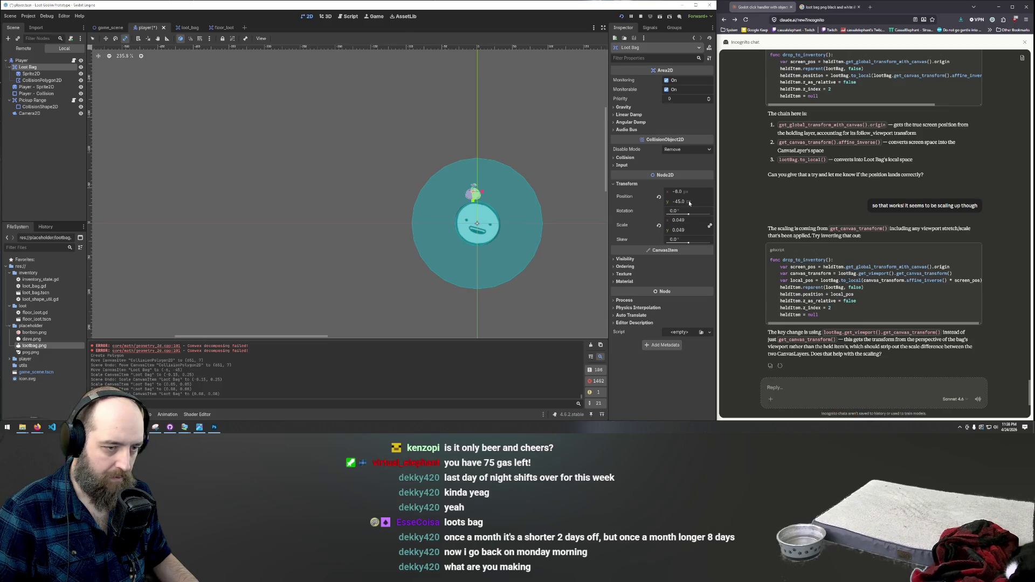
# Set Loot Bag's x scale to 0.05 and move it beside the player's head
pyautogui.click(683, 221)
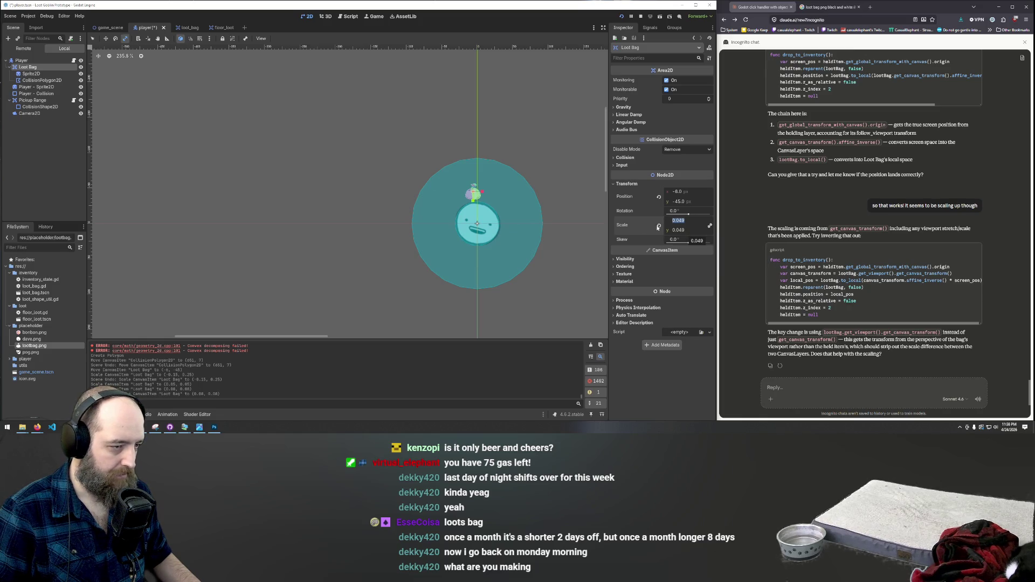
pyautogui.moveTo(687, 219); pyautogui.dragTo(676, 220)
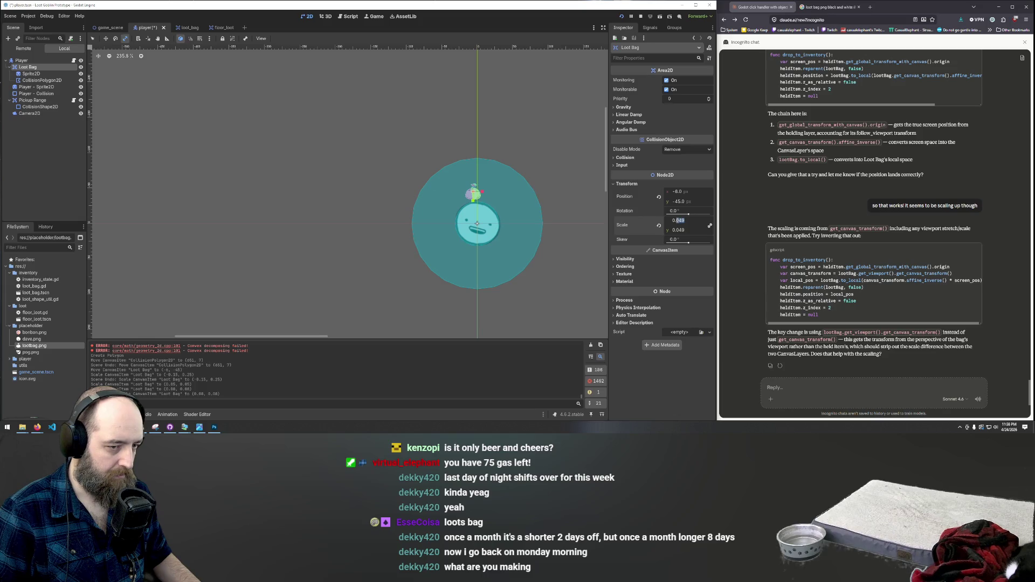
pyautogui.write('05')
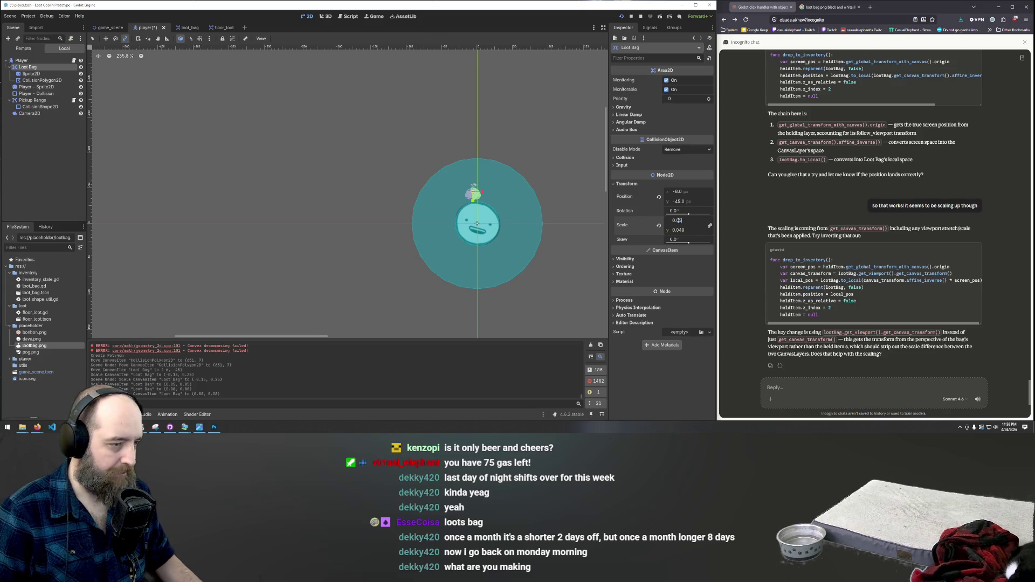
pyautogui.click(686, 229)
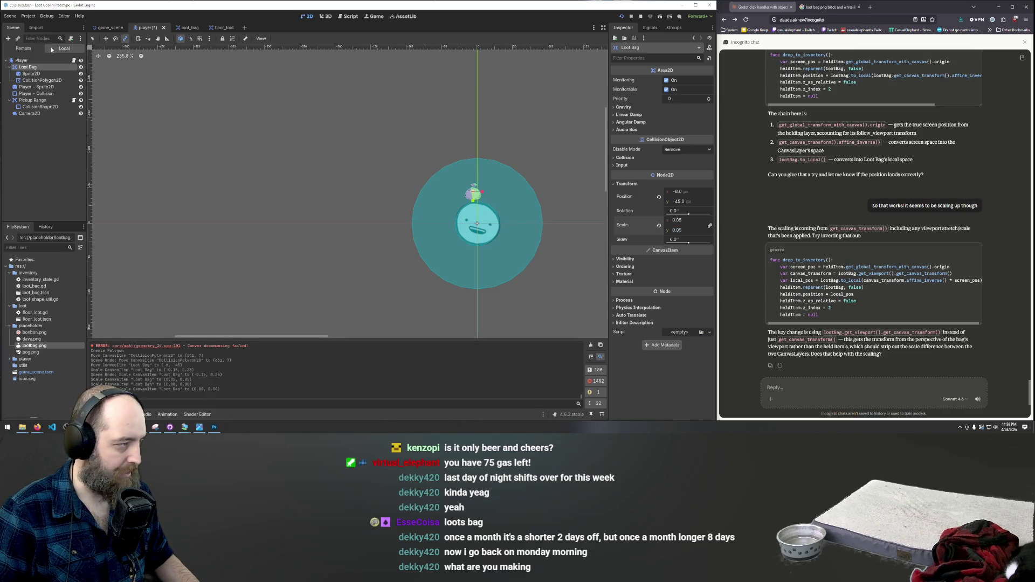
pyautogui.press('w')
pyautogui.moveTo(475, 193); pyautogui.dragTo(466, 204)
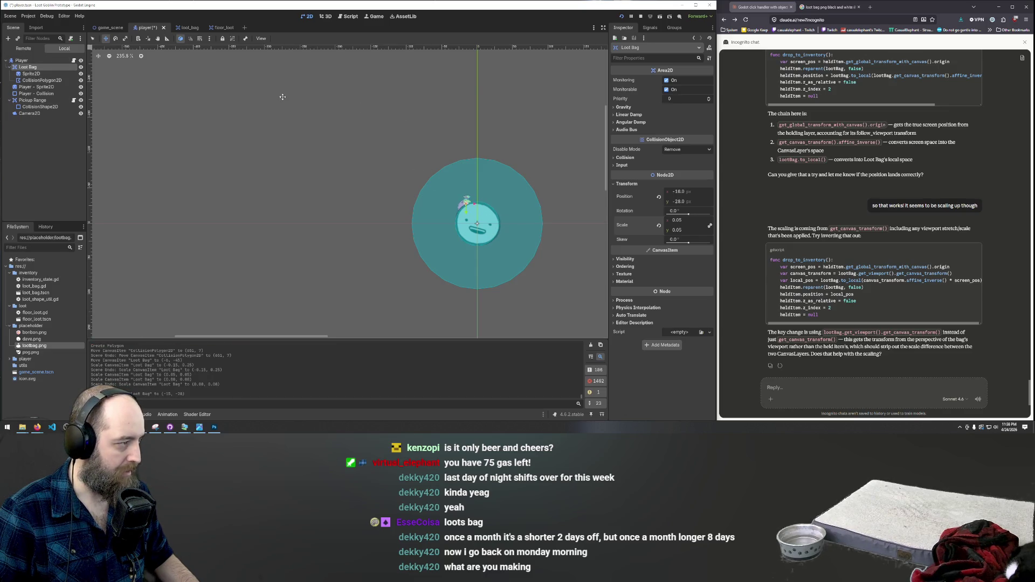
# Rescale Loot Bag to 0.114 and raise it above the player's head
pyautogui.press('e')
pyautogui.press('s')
pyautogui.moveTo(475, 204)
pyautogui.mouseDown()
pyautogui.moveTo(535, 193)
pyautogui.moveTo(526, 192)
pyautogui.mouseUp()
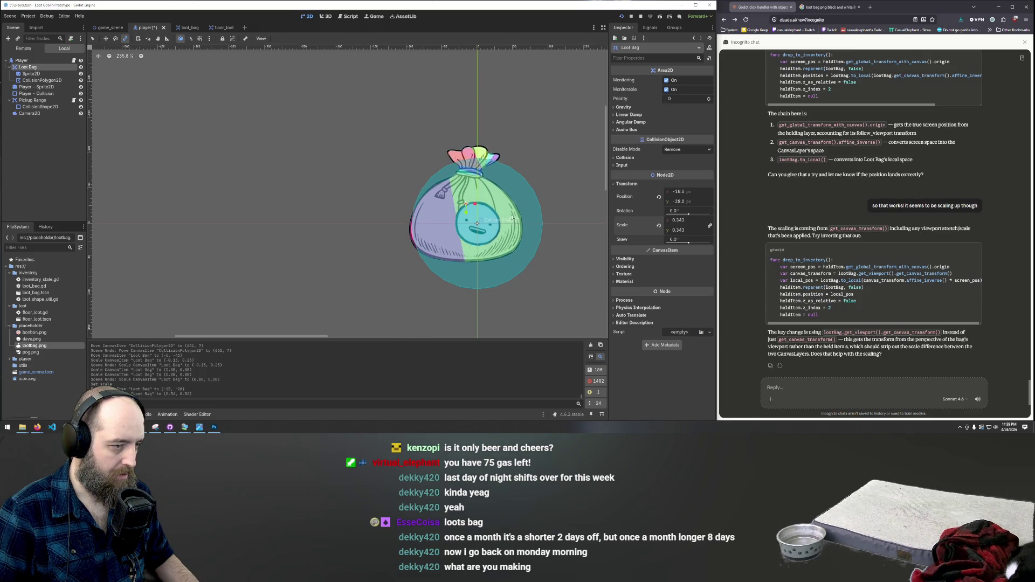
pyautogui.click(514, 226)
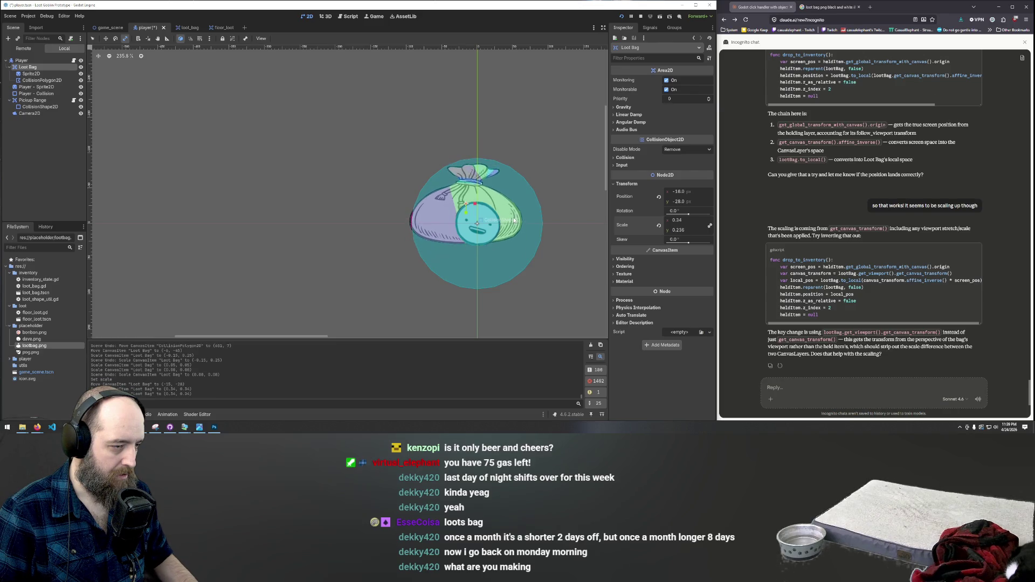
pyautogui.press('w')
pyautogui.moveTo(489, 190); pyautogui.dragTo(491, 174)
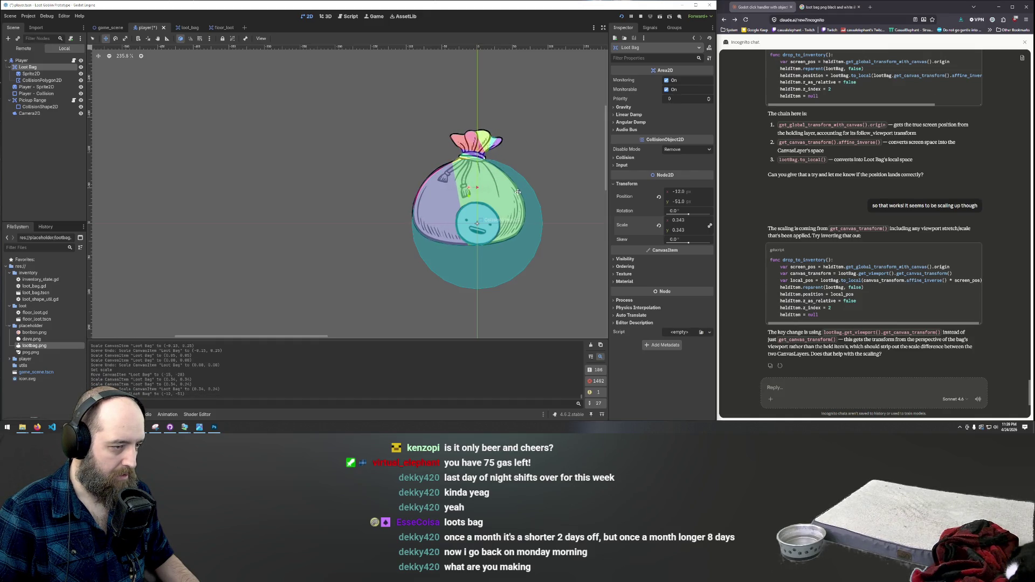
pyautogui.press('e')
pyautogui.press('w')
pyautogui.press('s')
pyautogui.moveTo(508, 189)
pyautogui.mouseDown()
pyautogui.moveTo(482, 213)
pyautogui.moveTo(539, 140)
pyautogui.moveTo(582, 107)
pyautogui.moveTo(504, 190)
pyautogui.moveTo(462, 186)
pyautogui.mouseUp()
pyautogui.scroll(5, 474, 192)
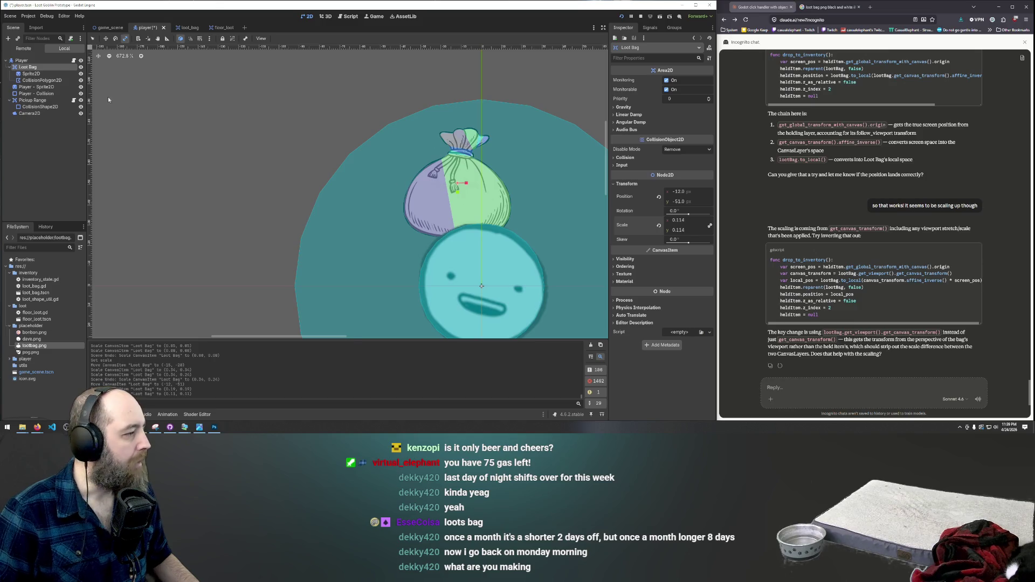
# Select Sprite2D and CollisionPolygon2D together and shift them up as one
pyautogui.click(33, 74)
pyautogui.keyDown('ctrl'); pyautogui.click(44, 80); pyautogui.keyUp('ctrl')
pyautogui.press('w')
pyautogui.click(461, 210)
pyautogui.moveTo(479, 213)
pyautogui.mouseDown()
pyautogui.moveTo(479, 166)
pyautogui.moveTo(483, 239)
pyautogui.mouseUp()
pyautogui.click(28, 67)
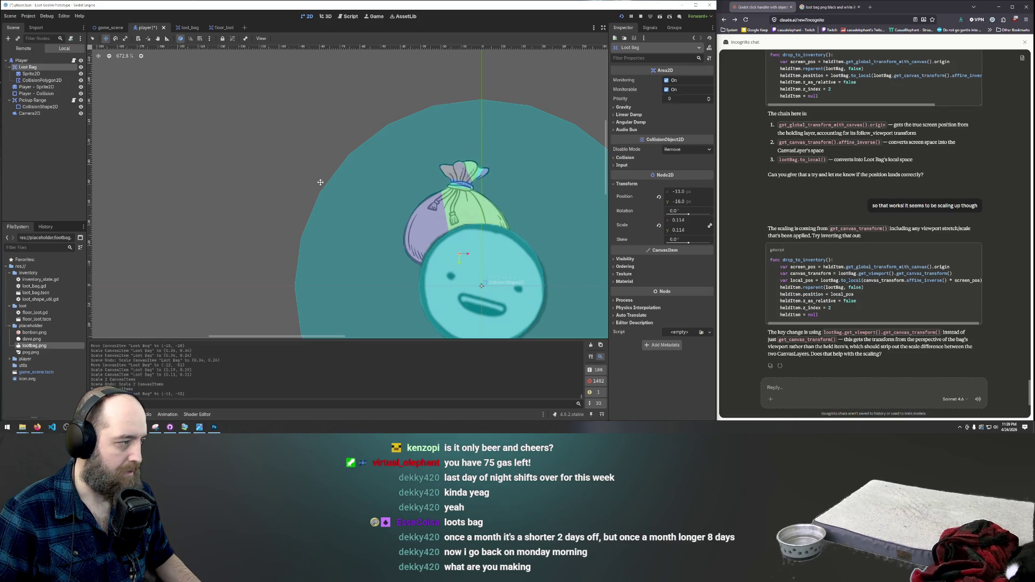
pyautogui.click(29, 74)
pyautogui.click(43, 81)
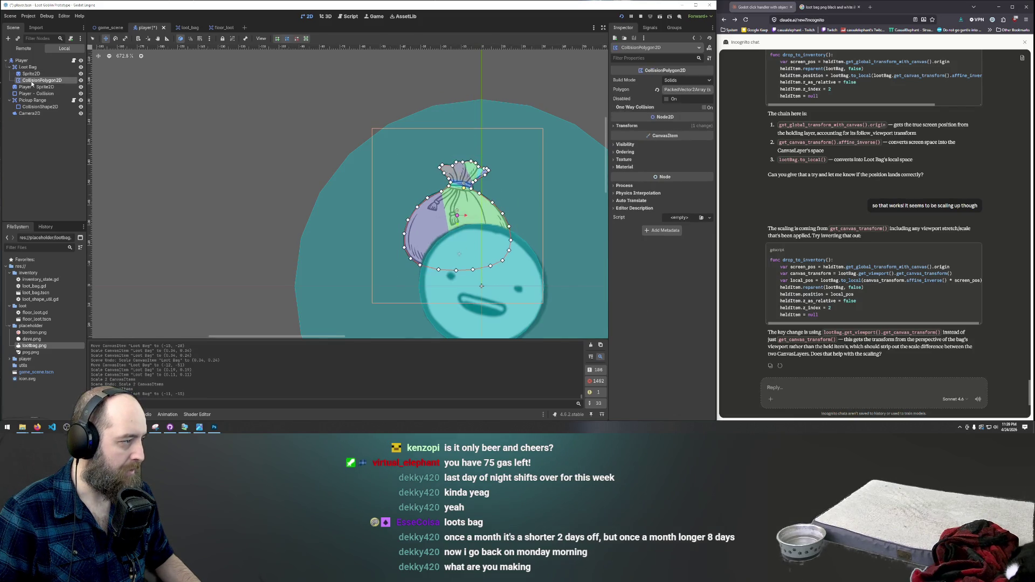
pyautogui.keyDown('shift'); pyautogui.click(30, 75); pyautogui.keyUp('shift')
pyautogui.rightClick(38, 78)
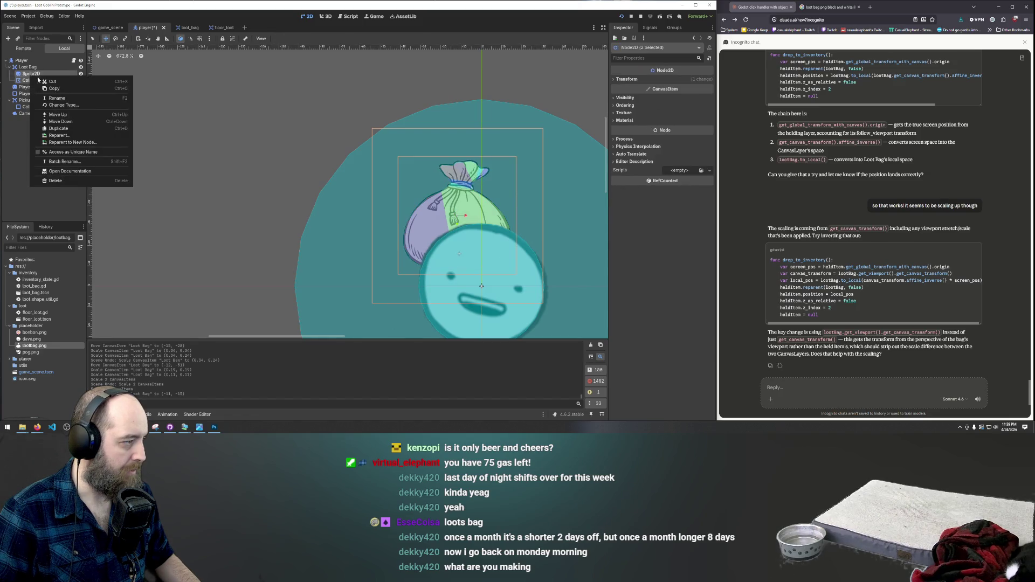
pyautogui.click(10, 156)
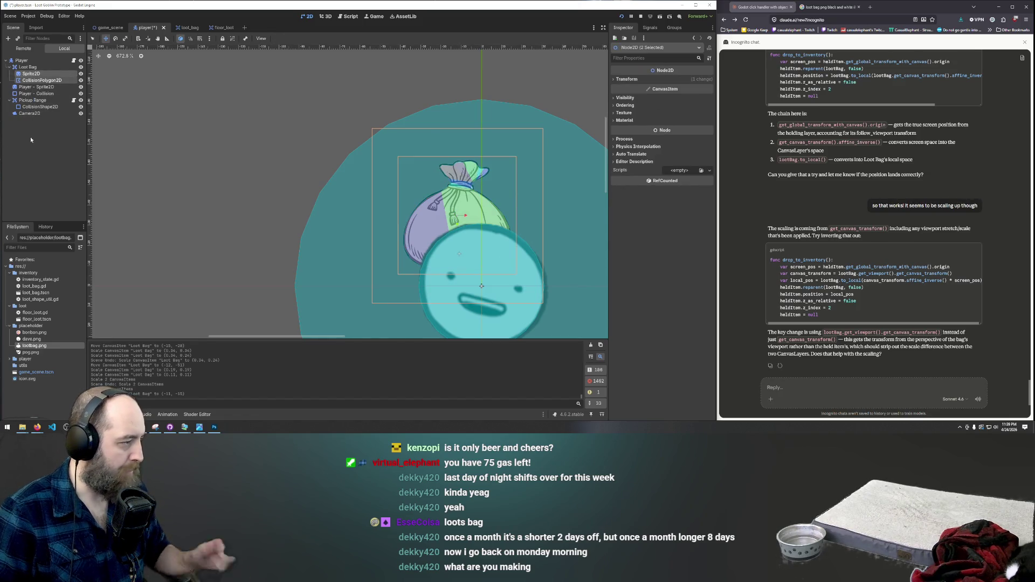
pyautogui.click(24, 67)
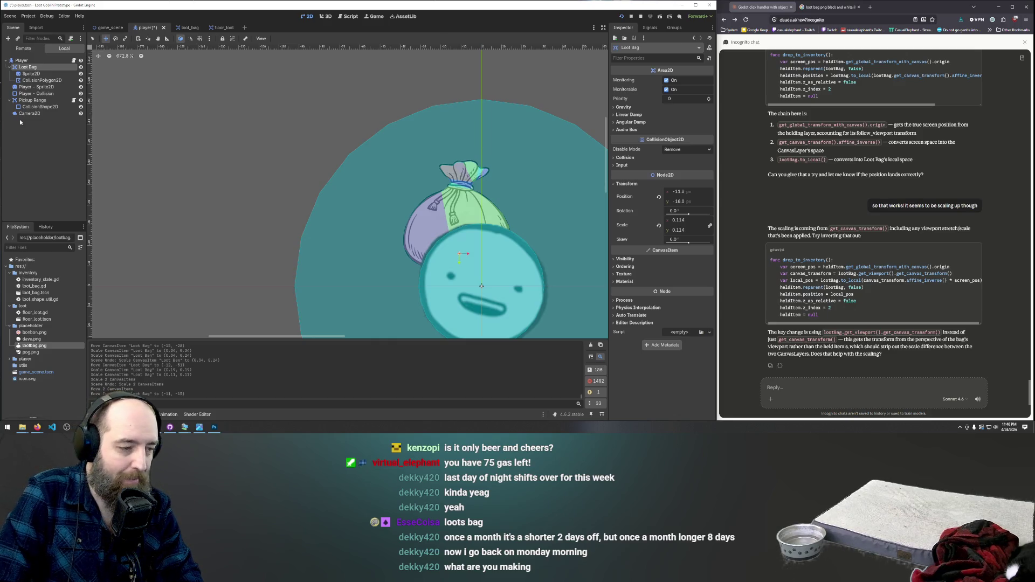
# Zoom out and drag Loot Bag down onto the player's face, near position (-12, 2)
pyautogui.scroll(-1, 350, 131)
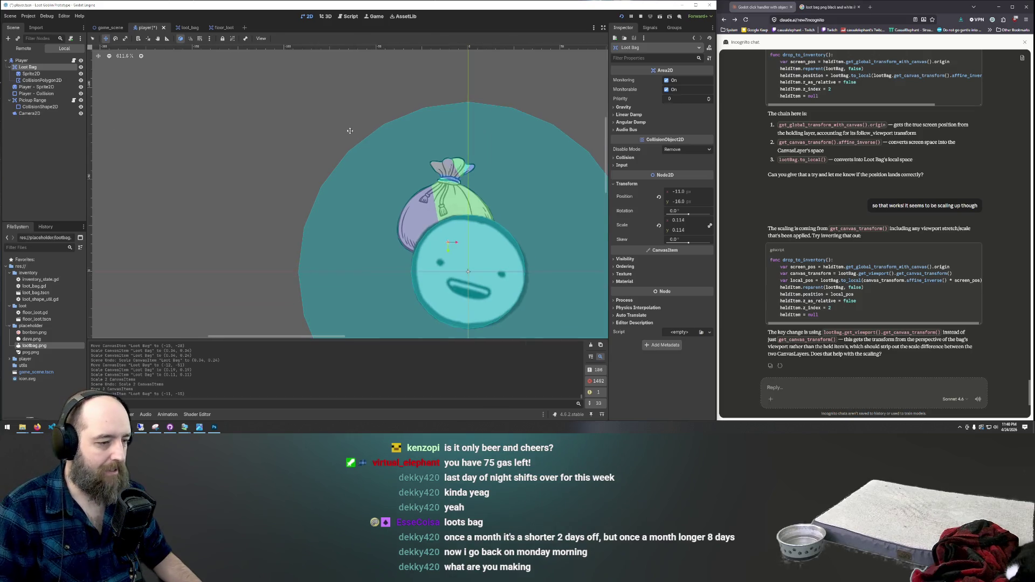
pyautogui.scroll(-7, 386, 146)
pyautogui.moveTo(416, 179); pyautogui.dragTo(416, 203)
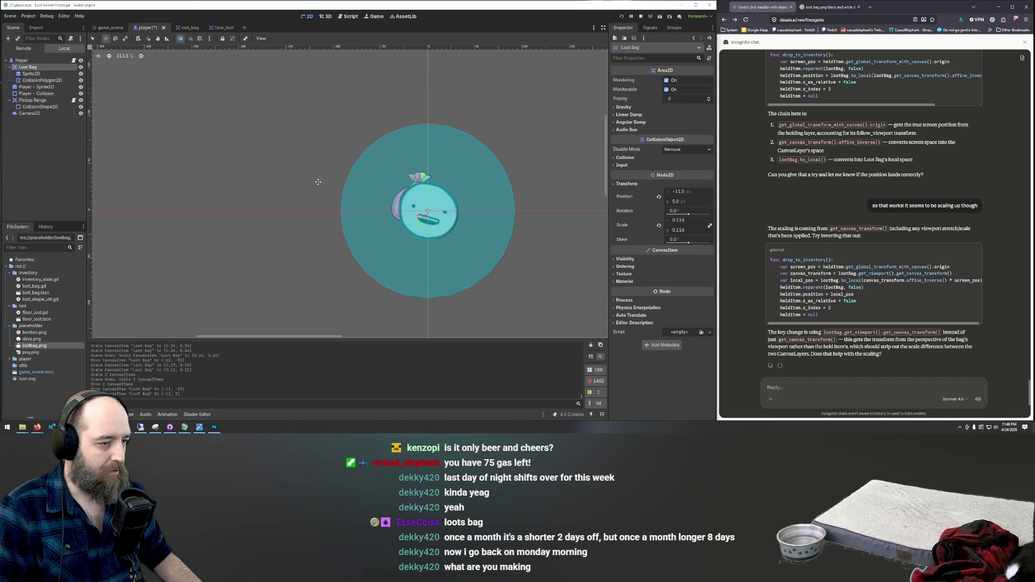
pyautogui.scroll(-1, 276, 116)
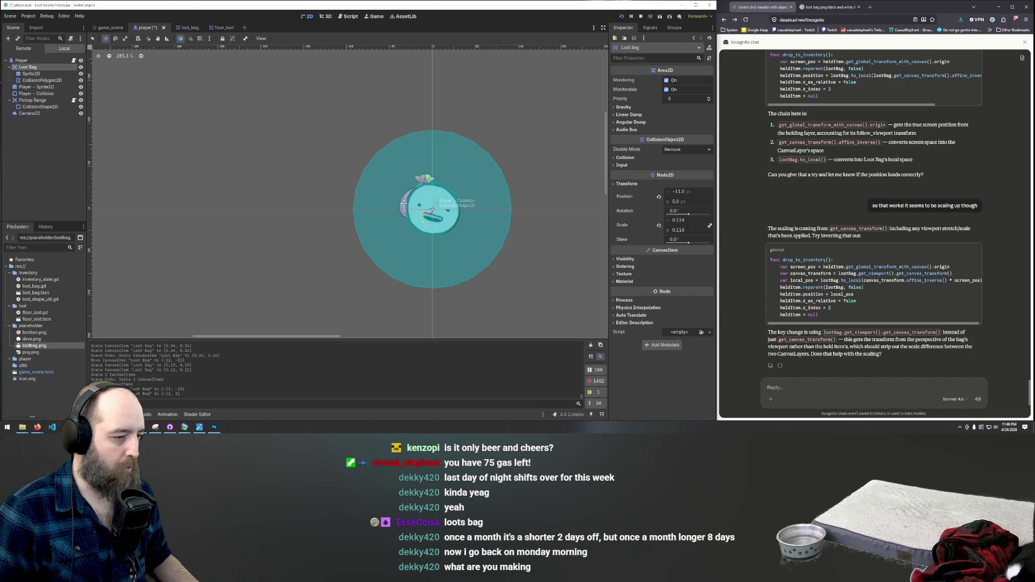
pyautogui.moveTo(402, 204); pyautogui.dragTo(402, 203)
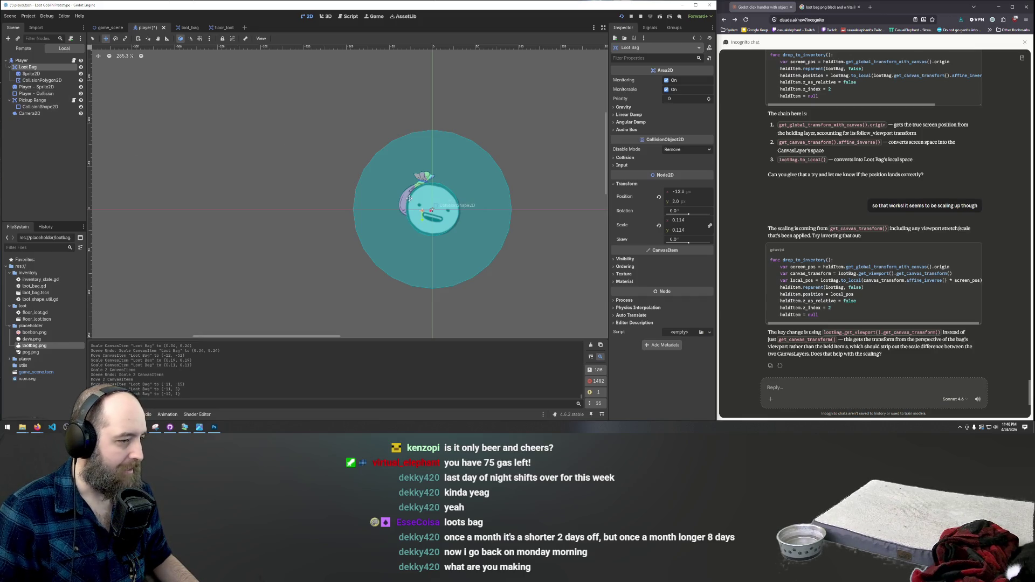
pyautogui.click(42, 80)
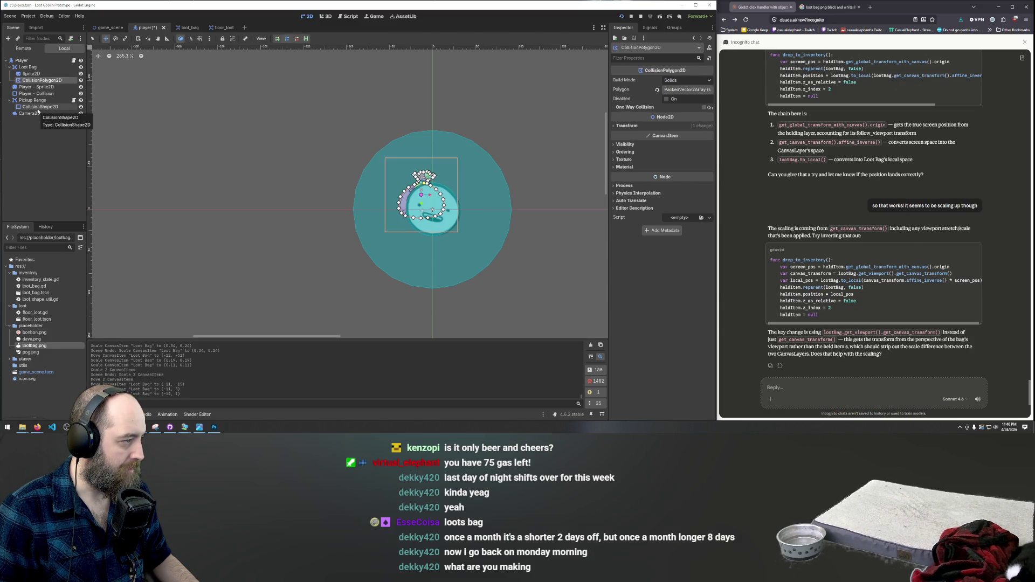
# Multi-select the Sprite2D and CollisionPolygon2D, then bring up the Loot Bag node's actions menu
pyautogui.click(33, 99)
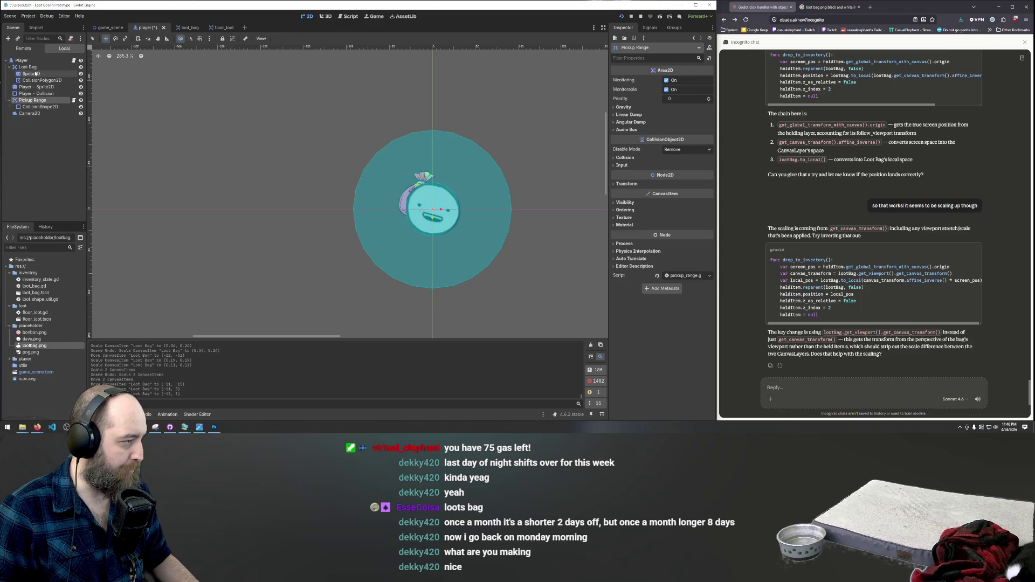
pyautogui.click(29, 67)
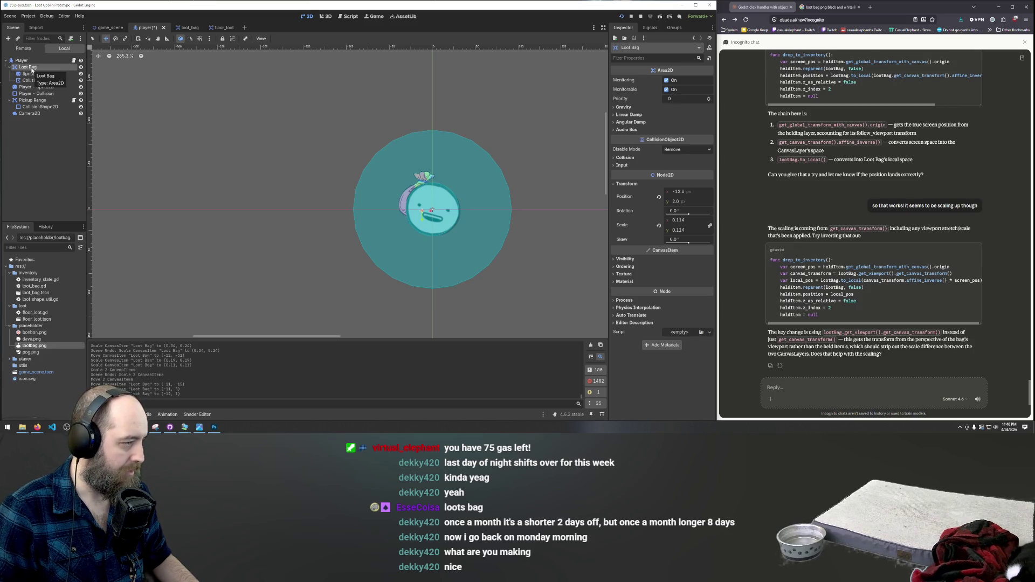
pyautogui.click(32, 100)
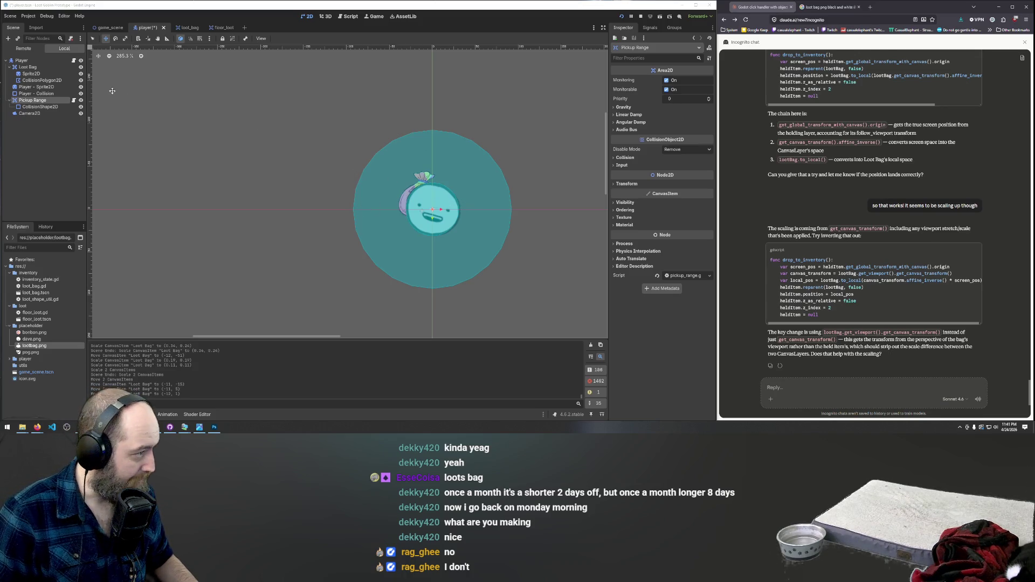
pyautogui.click(37, 80)
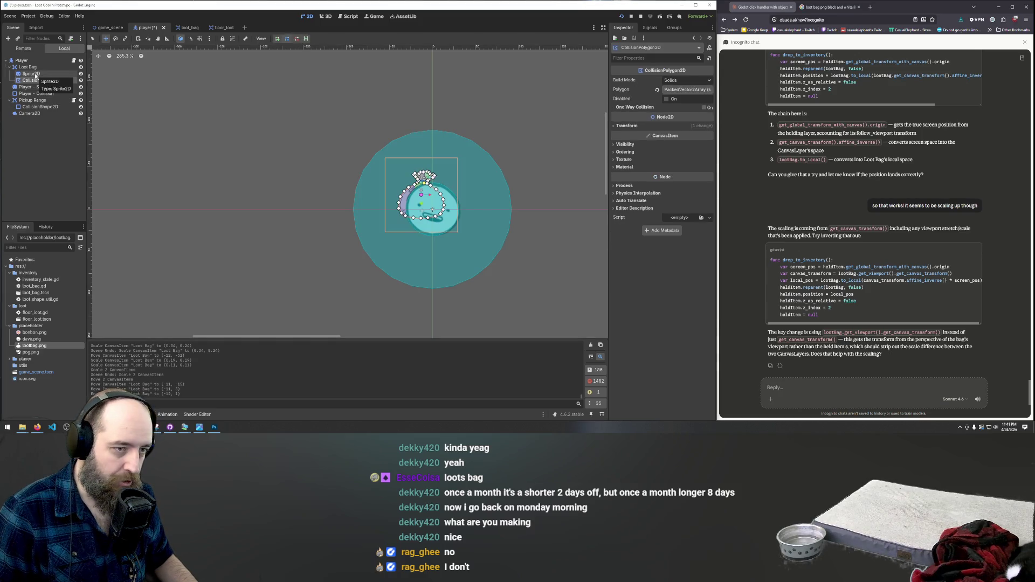
pyautogui.keyDown('ctrl'); pyautogui.click(35, 76); pyautogui.keyUp('ctrl')
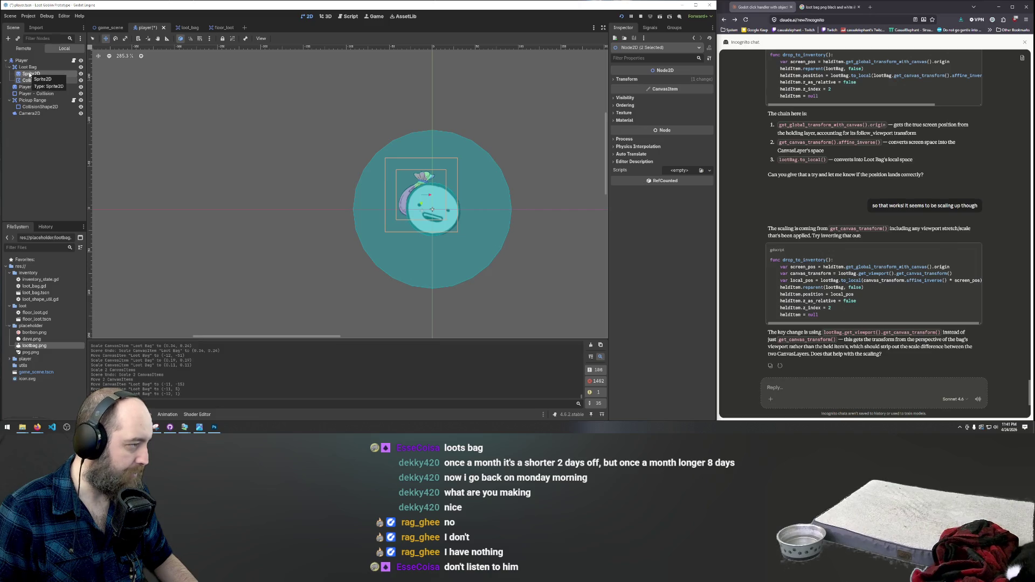
pyautogui.click(27, 66)
pyautogui.rightClick(29, 67)
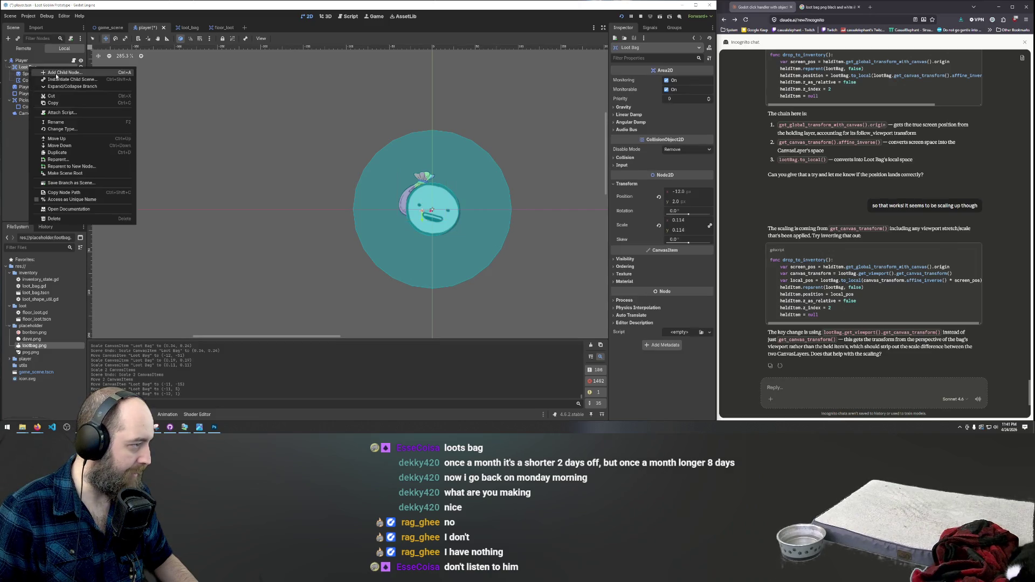
# Add a Node2D child to Loot Bag and place it above the sprite
pyautogui.click(97, 72)
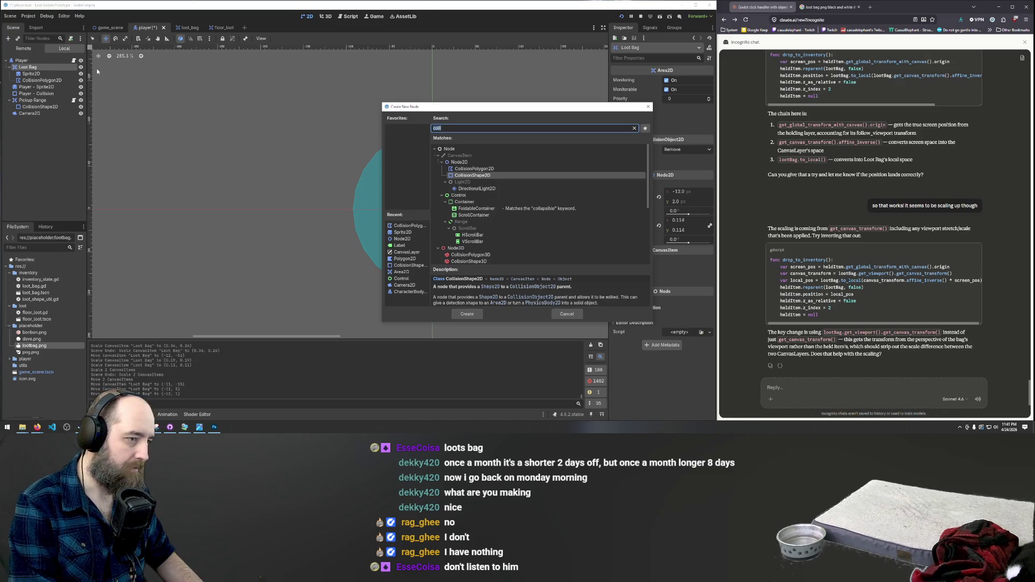
pyautogui.write('Ba')
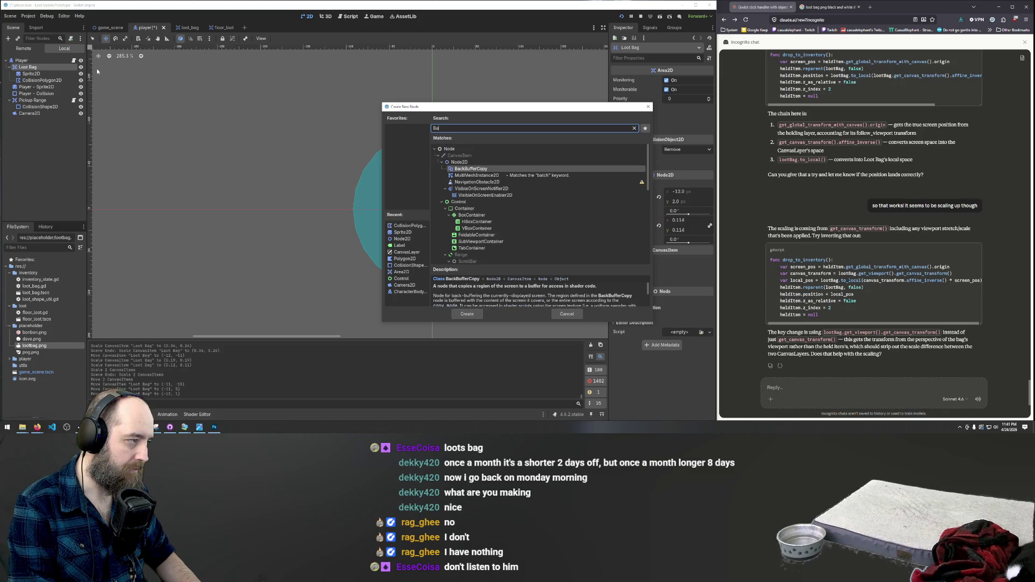
pyautogui.write('g')
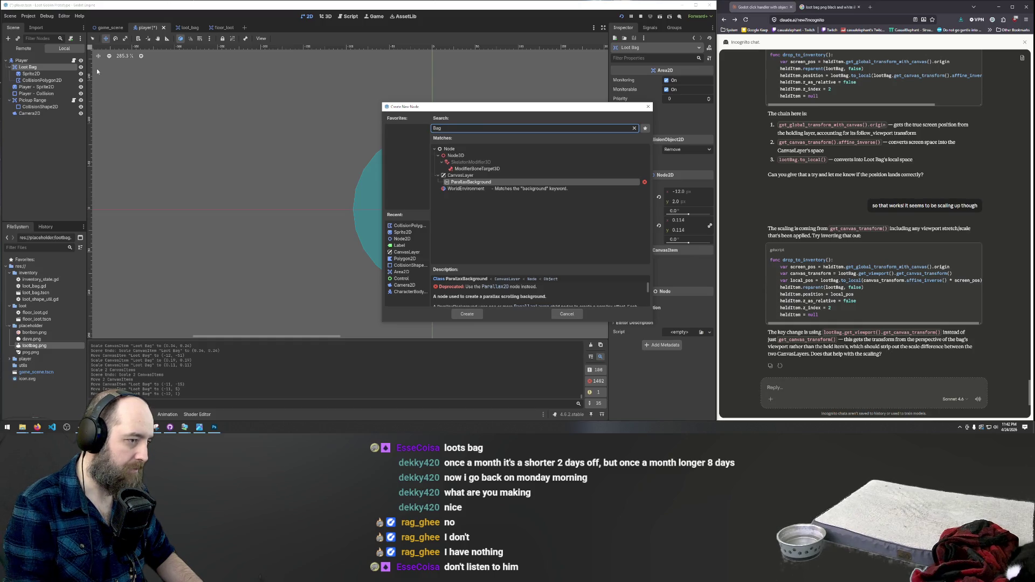
pyautogui.press('BackSpace')
pyautogui.press('BackSpace')
pyautogui.press('BackSpace')
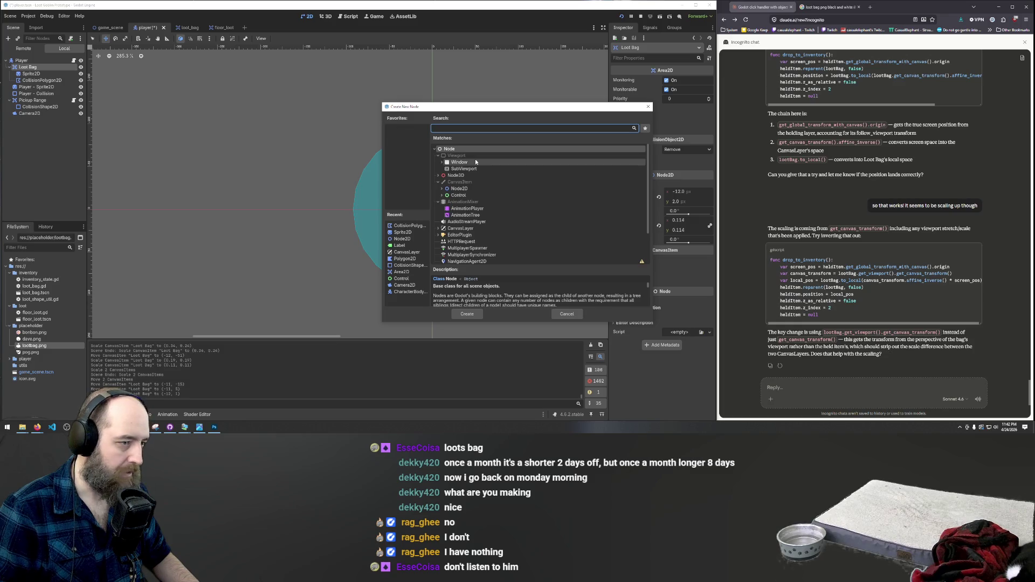
pyautogui.write('node')
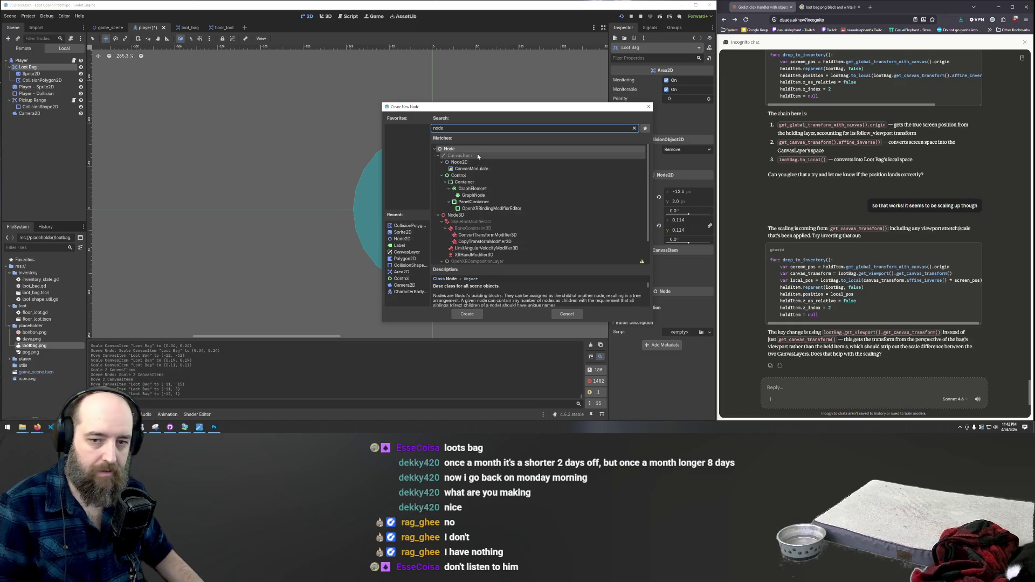
pyautogui.doubleClick(480, 163)
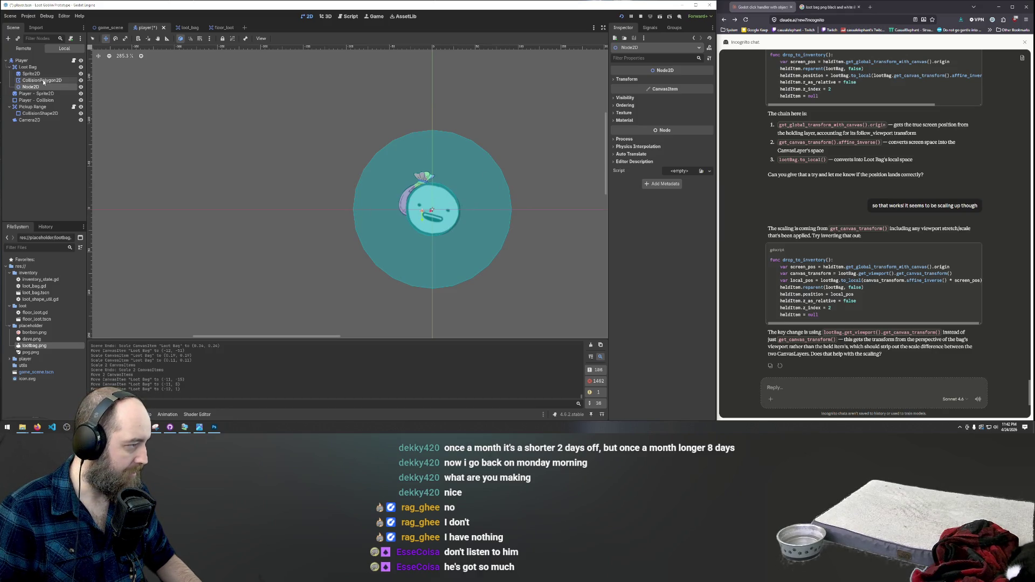
pyautogui.moveTo(30, 86); pyautogui.dragTo(33, 74)
# Move the Node2D so it sits directly under Player in the scene tree
pyautogui.click(32, 81)
pyautogui.keyDown('shift'); pyautogui.click(34, 86); pyautogui.keyUp('shift')
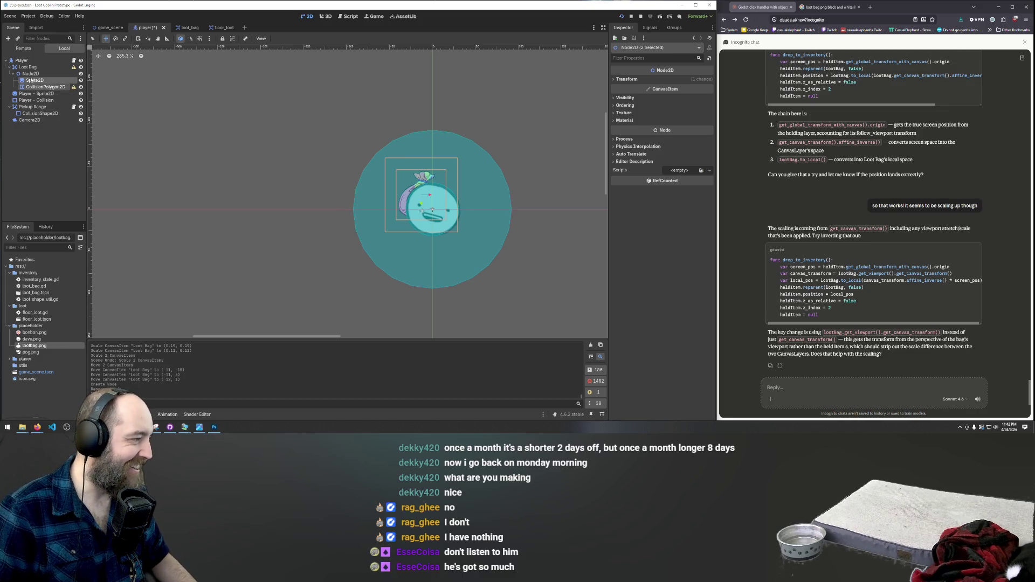
pyautogui.moveTo(34, 88)
pyautogui.mouseDown()
pyautogui.moveTo(31, 100)
pyautogui.moveTo(28, 67)
pyautogui.mouseUp()
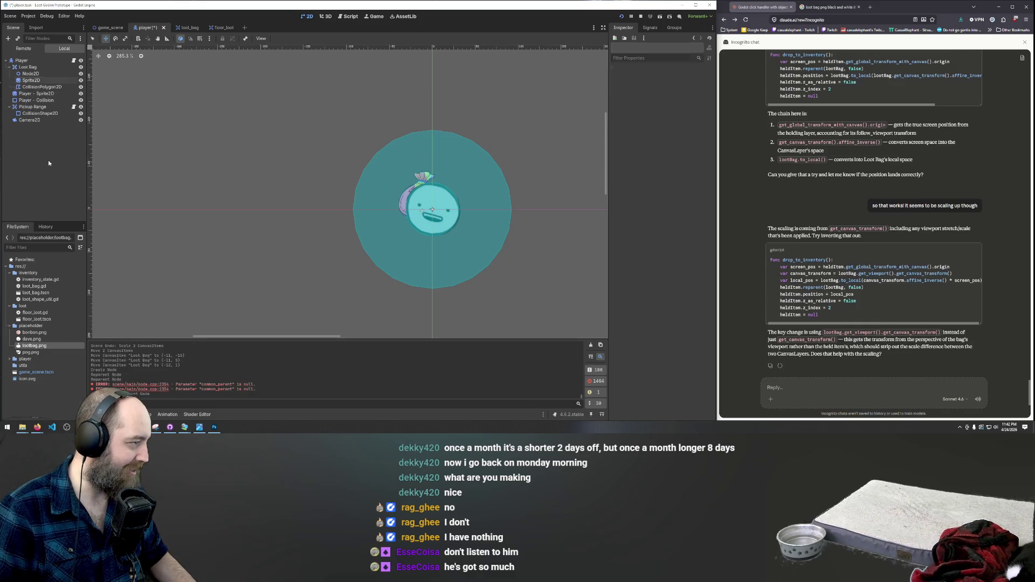
pyautogui.click(31, 74)
pyautogui.moveTo(31, 75); pyautogui.dragTo(28, 65)
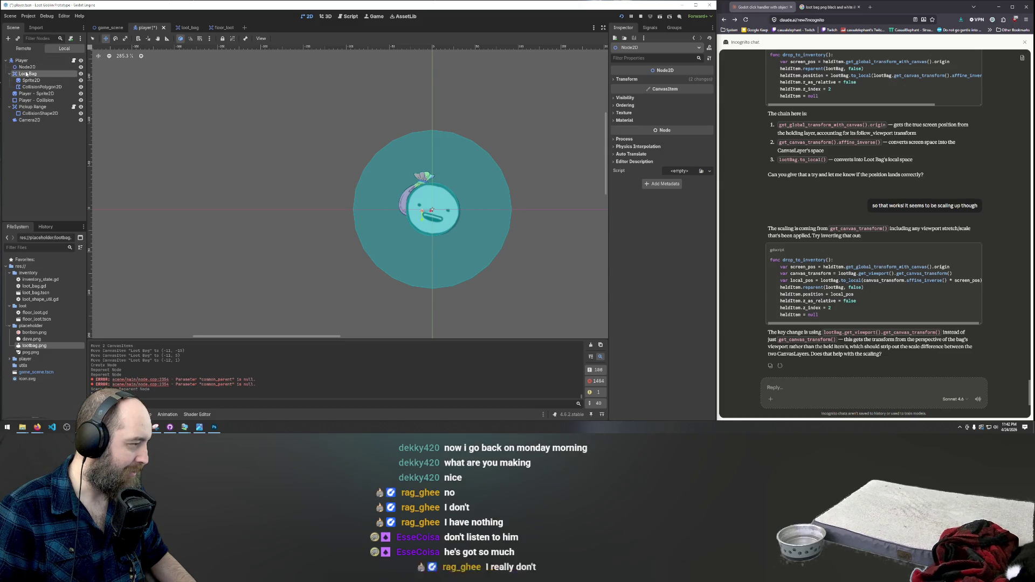
# Rename the Area2D holding the sprite and polygon to 'Loot Bag Area'
pyautogui.click(26, 74)
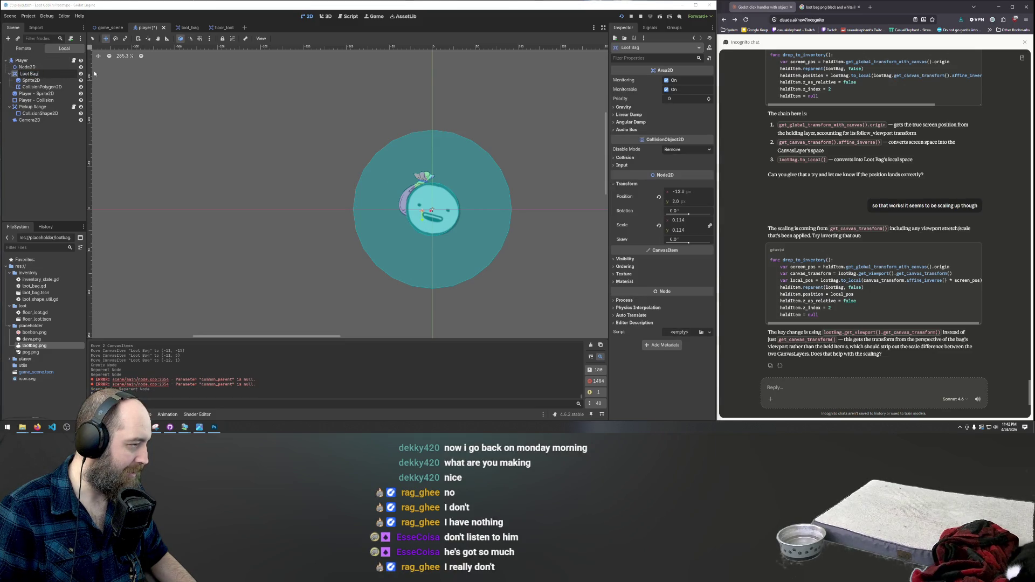
pyautogui.write('Co')
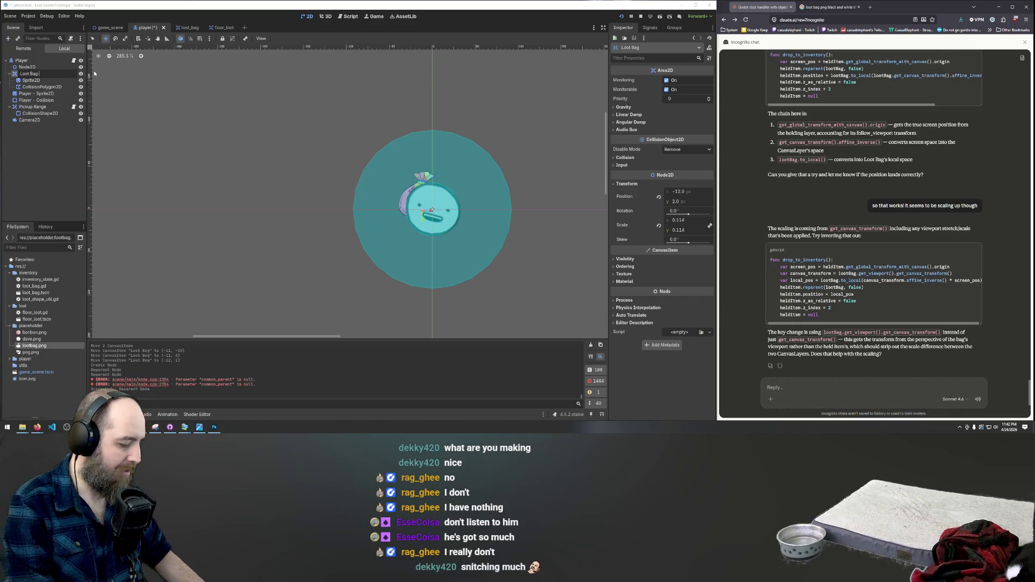
pyautogui.write(' Area')
pyautogui.press('Return')
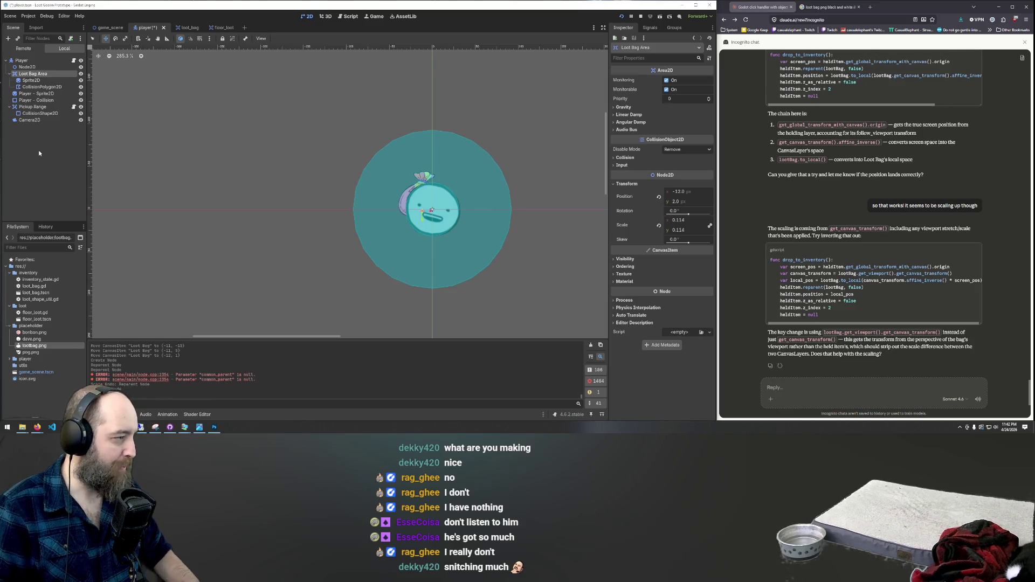
# Rename the Node2D to 'Loot Bag' and nest Loot Bag Area under it
pyautogui.click(25, 68)
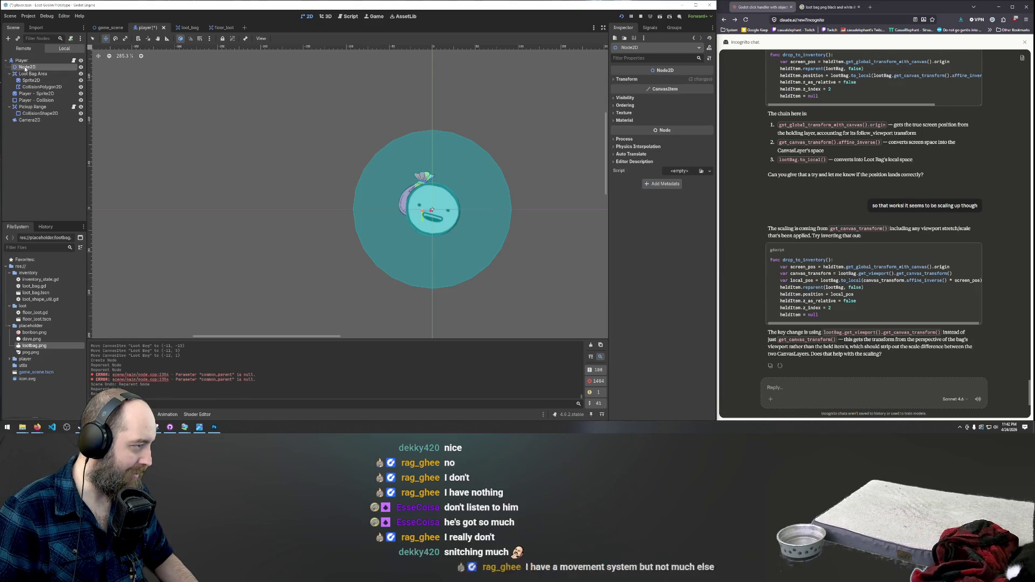
pyautogui.rightClick(31, 68)
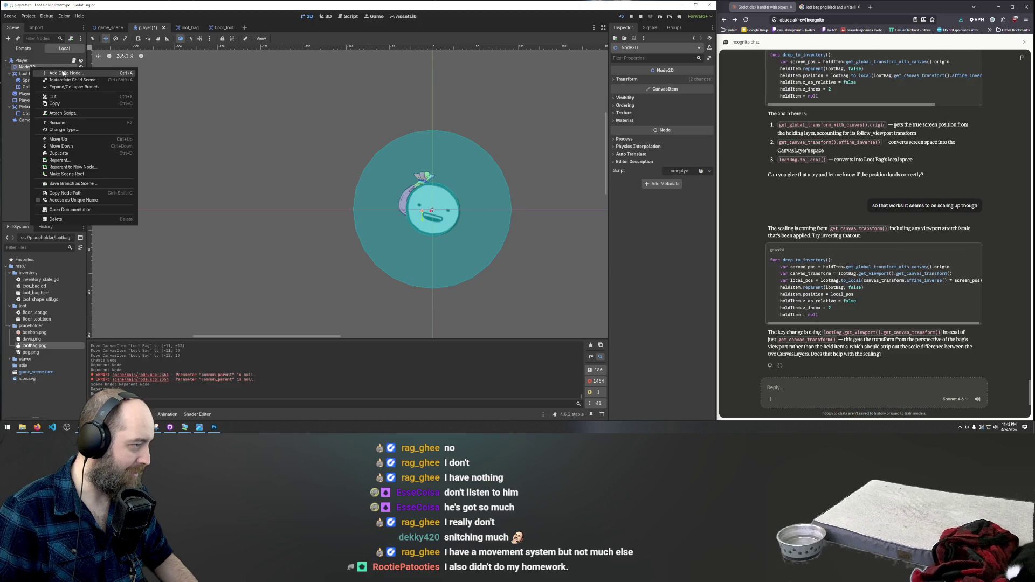
pyautogui.click(57, 122)
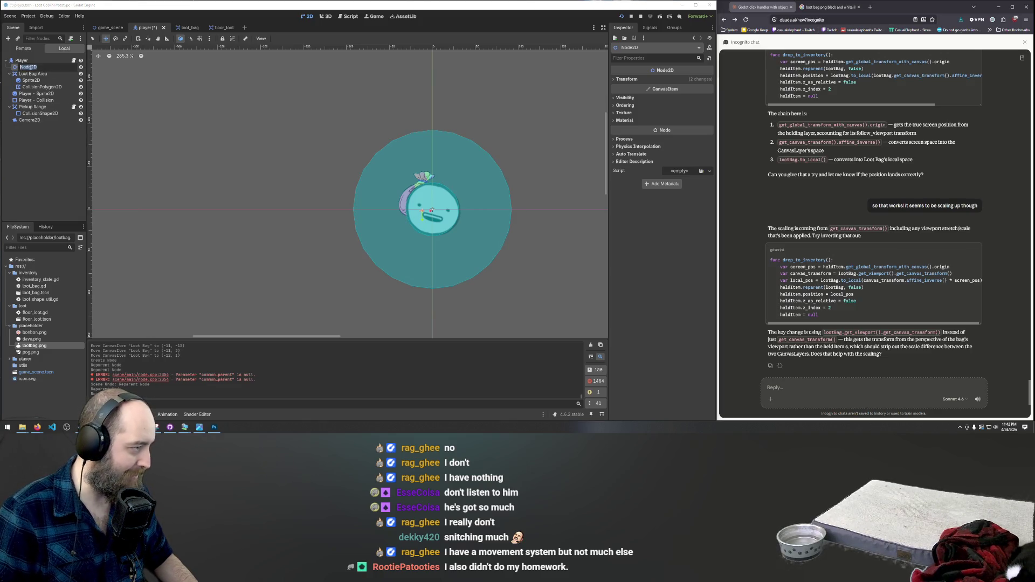
pyautogui.write('Loot Bag')
pyautogui.press('Return')
pyautogui.moveTo(28, 74); pyautogui.dragTo(31, 68)
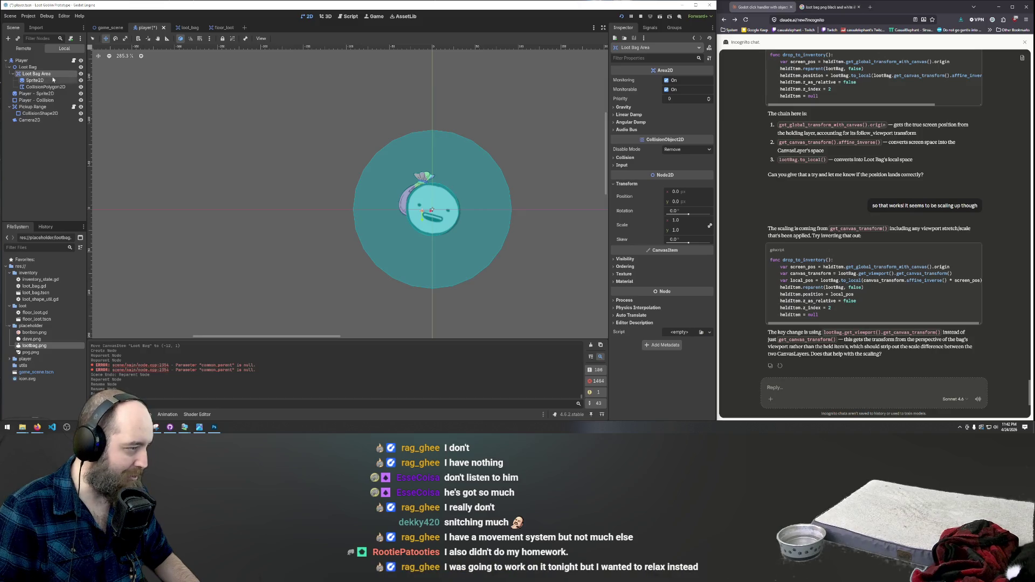
pyautogui.click(28, 67)
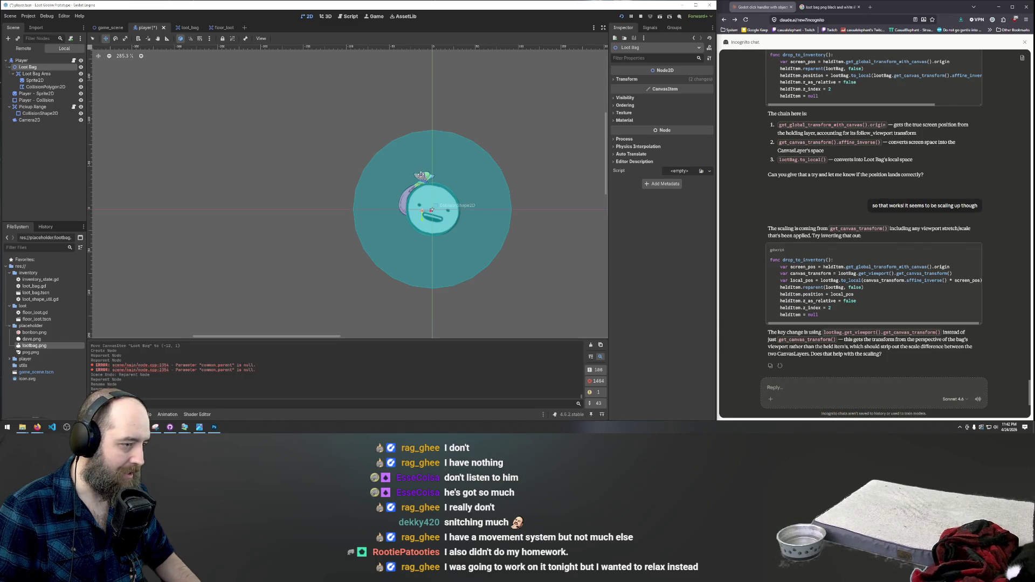
# Move the Loot Bag group over the player and scale it up about nine times
pyautogui.moveTo(430, 212); pyautogui.dragTo(397, 213)
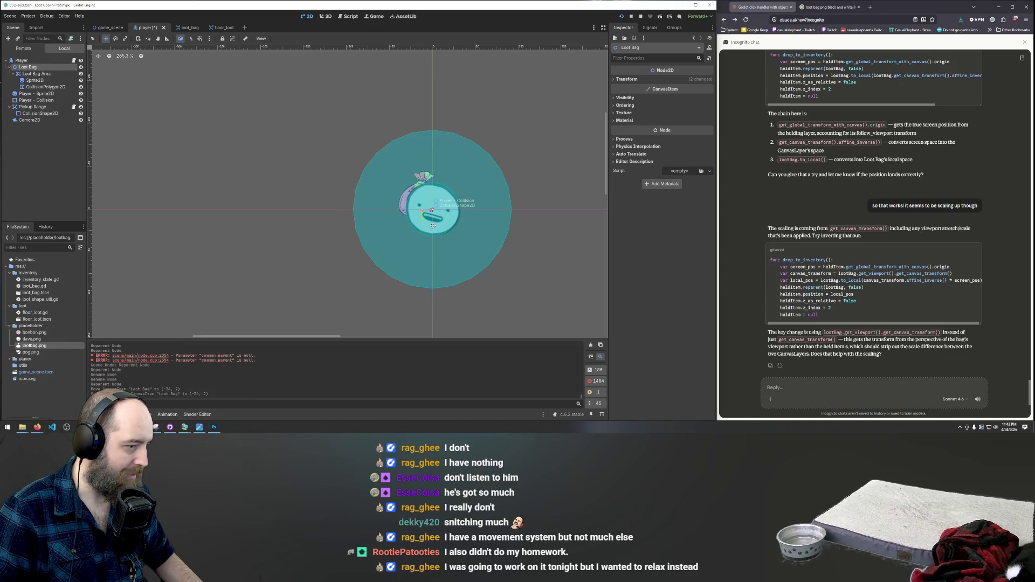
pyautogui.click(41, 74)
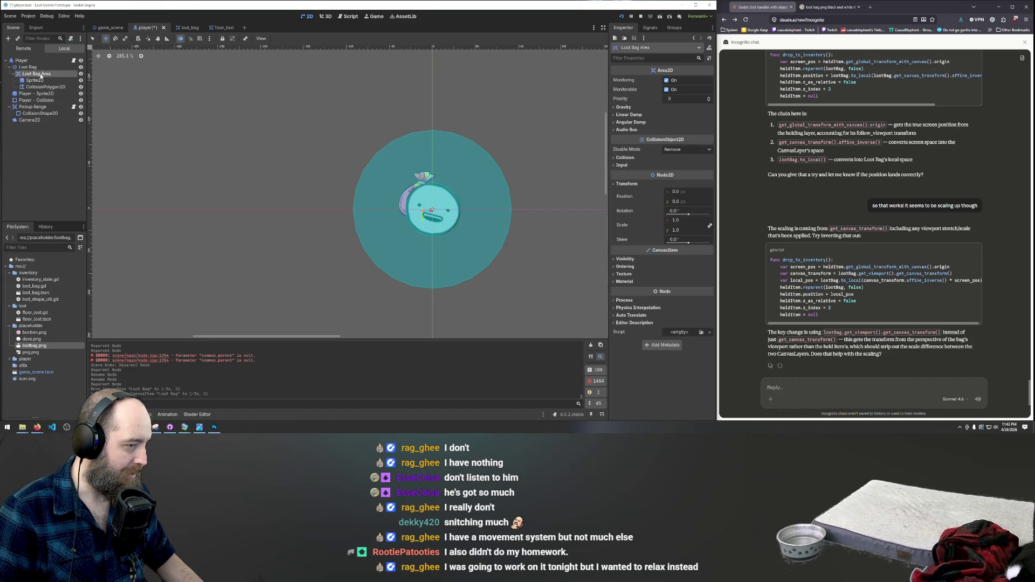
pyautogui.click(32, 68)
pyautogui.press('e')
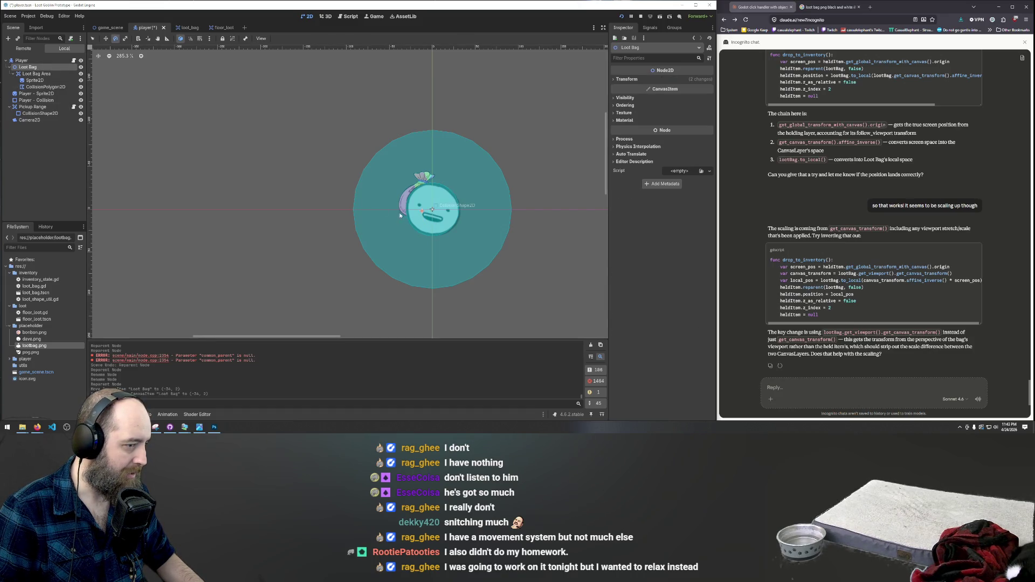
pyautogui.press('s')
pyautogui.moveTo(435, 214)
pyautogui.mouseDown()
pyautogui.moveTo(485, 214)
pyautogui.moveTo(433, 213)
pyautogui.mouseUp()
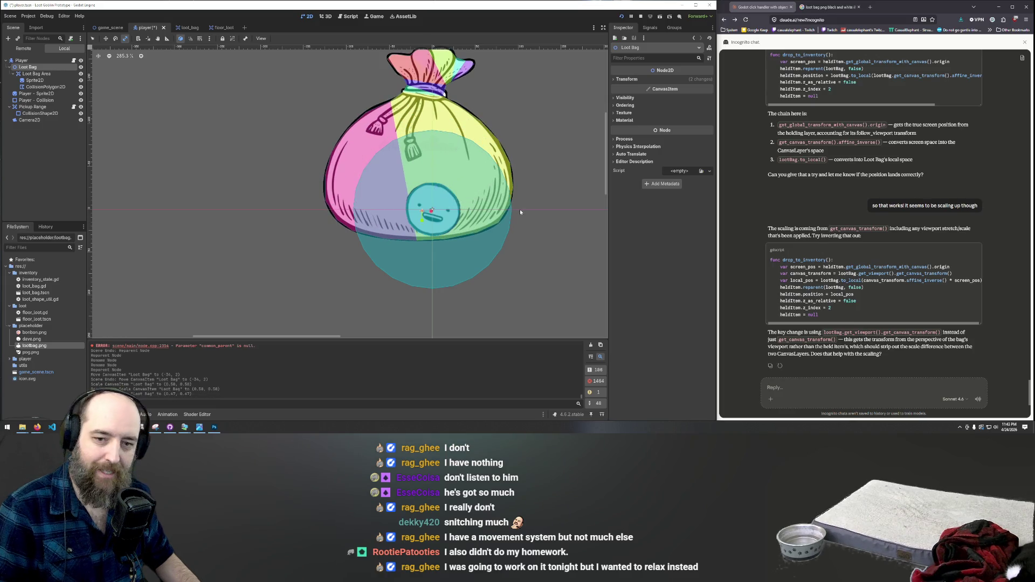